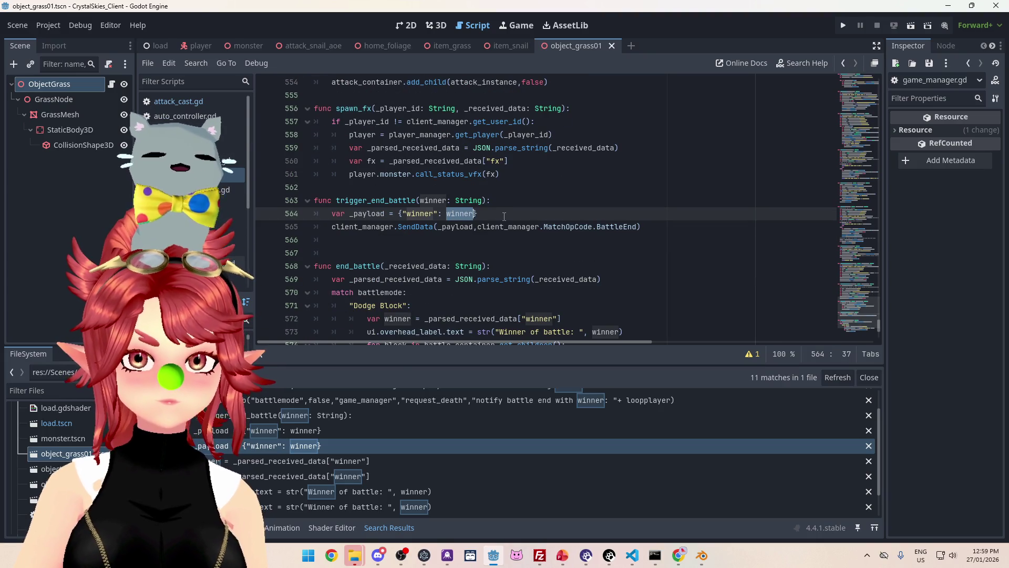
- Select the trigger_end_battle function name on line 563
scroll(486, 236, up, 1)
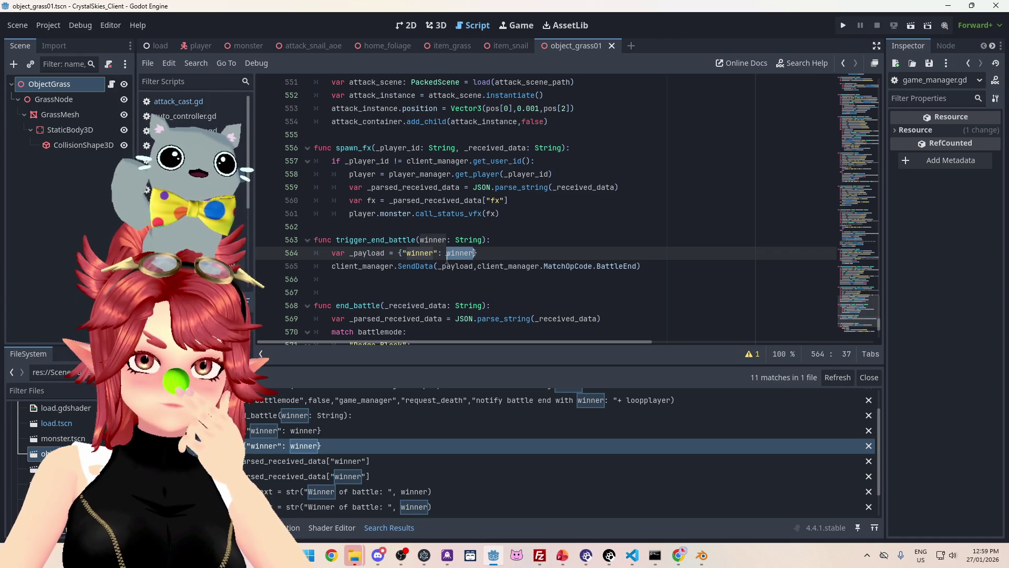
scroll(447, 257, up, 4)
scroll(446, 260, down, 4)
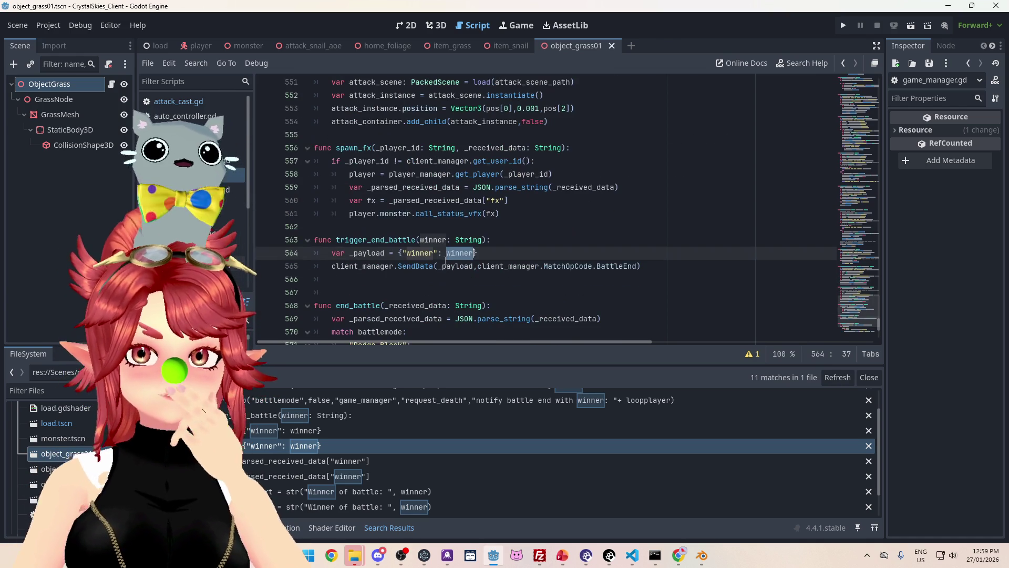
drag(335, 239, 416, 240)
- Search the project for trigger_end_battle and open the call on line 376
key(ctrl+shift+f)
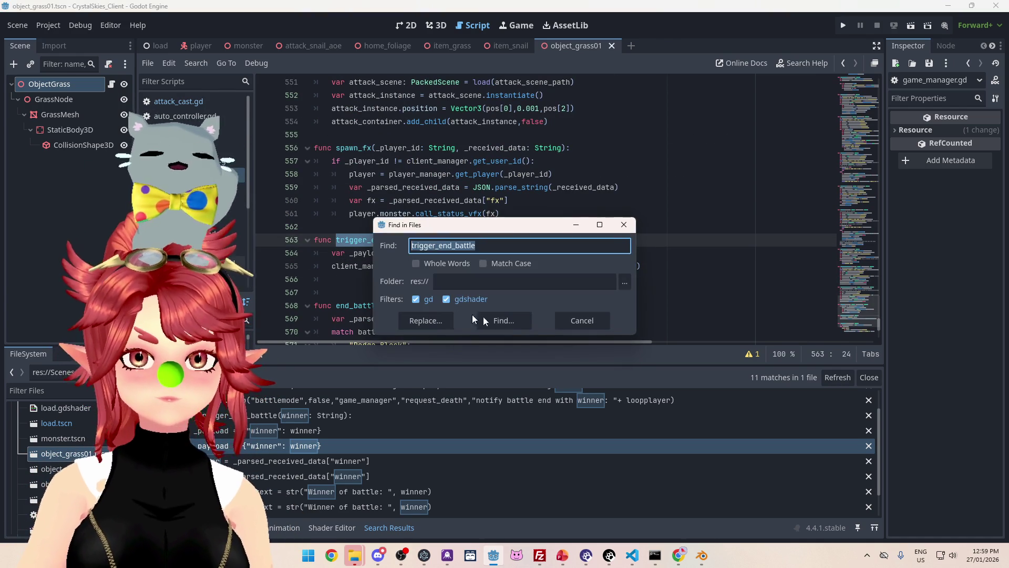
click(472, 316)
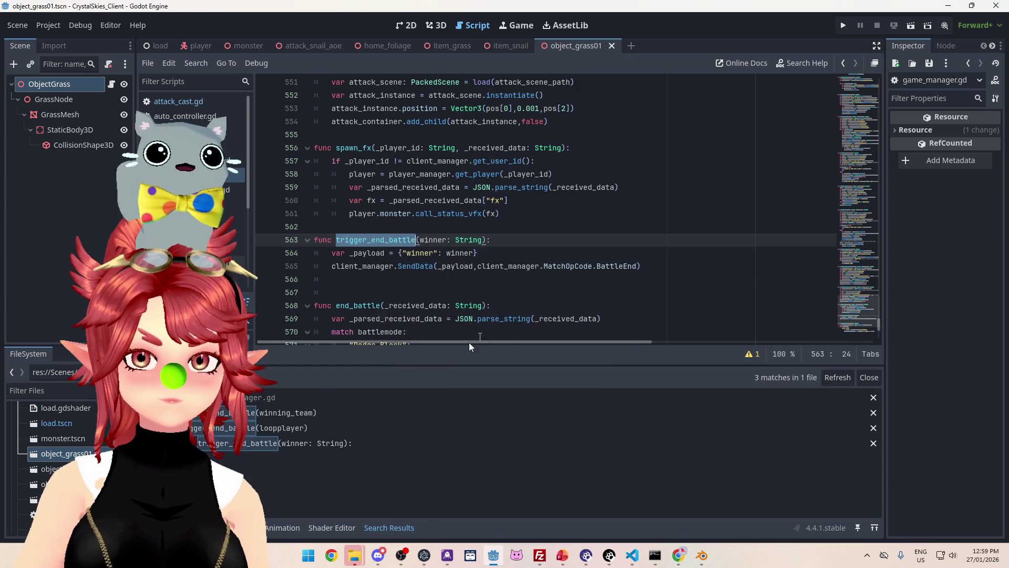
click(345, 412)
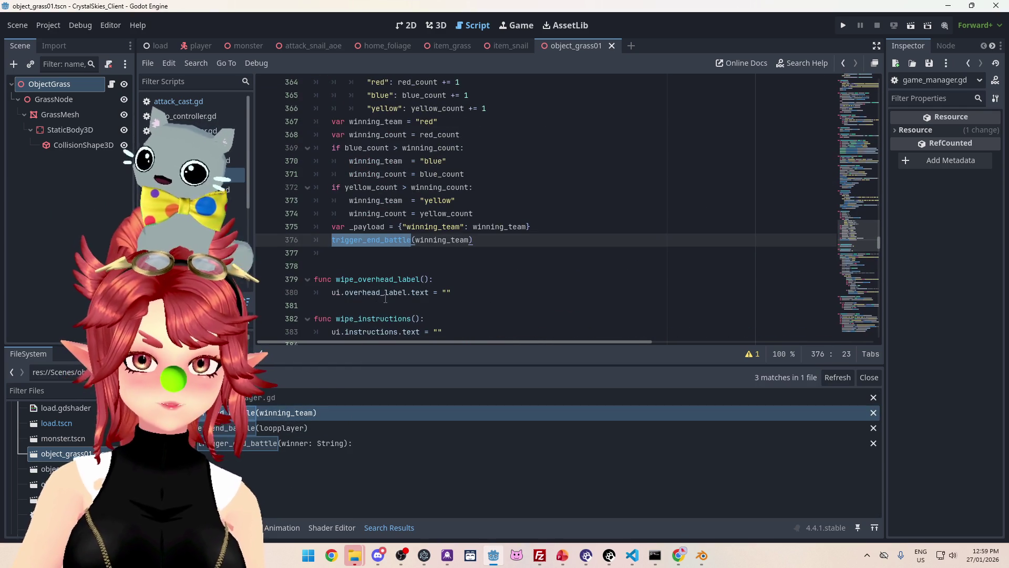
- Try renaming winning_team to winner on lines 375–376, then undo both edits
drag(425, 227, 438, 226)
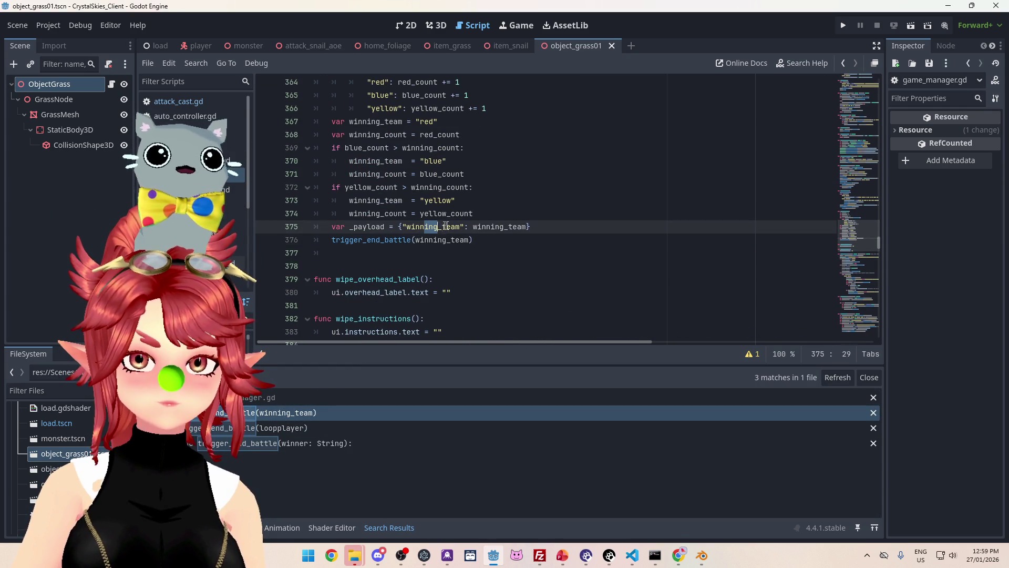
text(e)
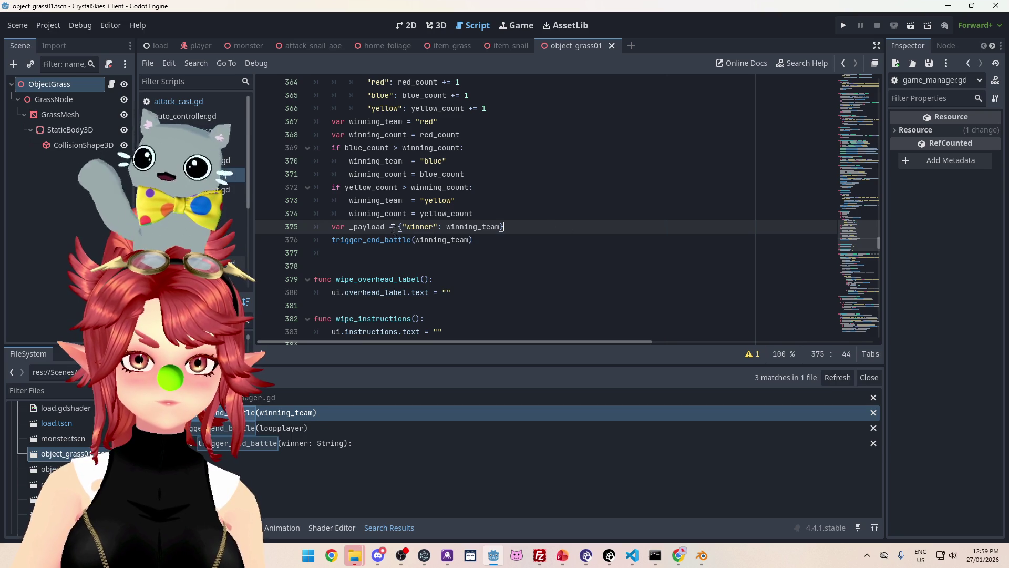
click(436, 241)
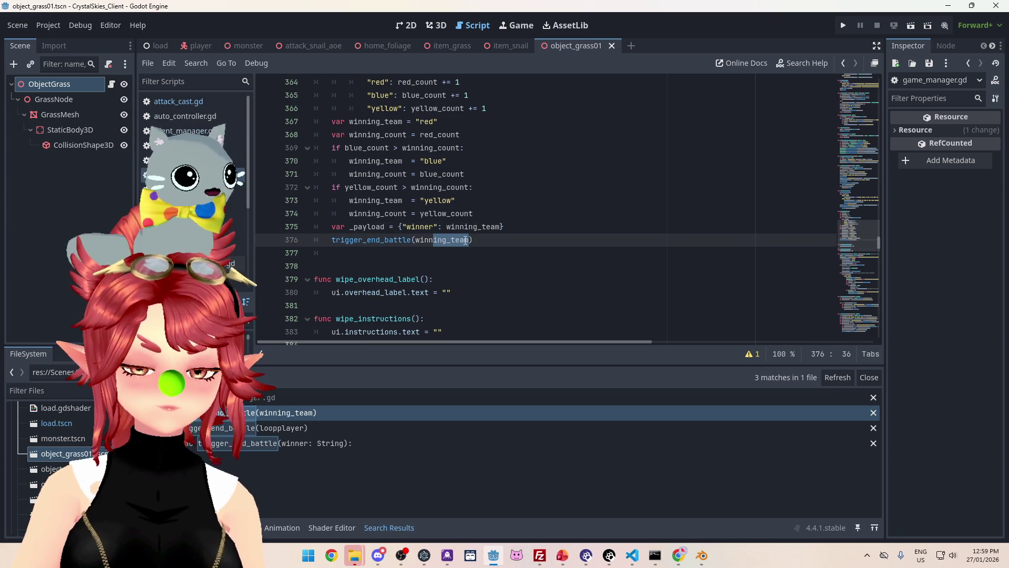
text(er)
click(531, 206)
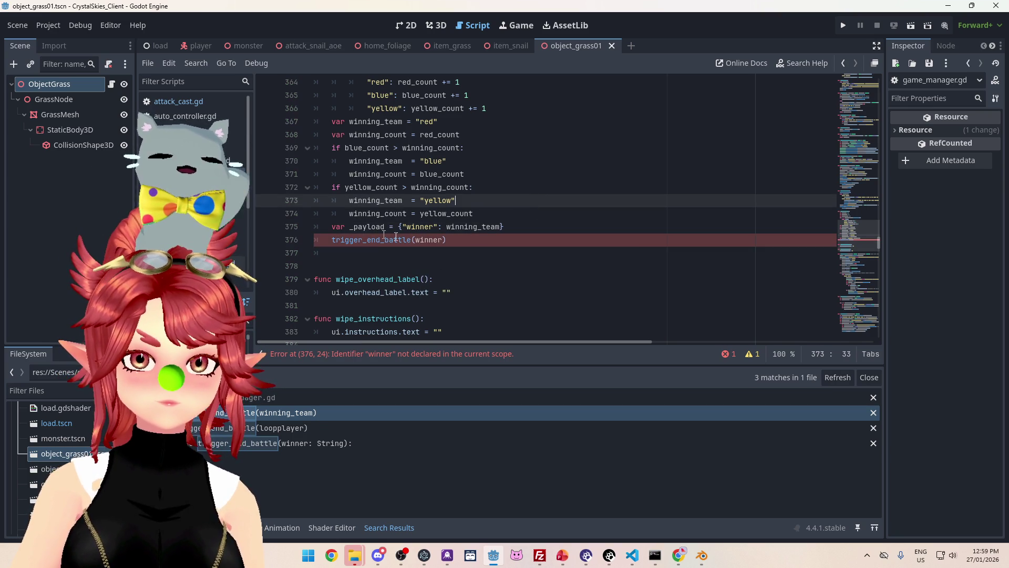
key(ctrl+z)
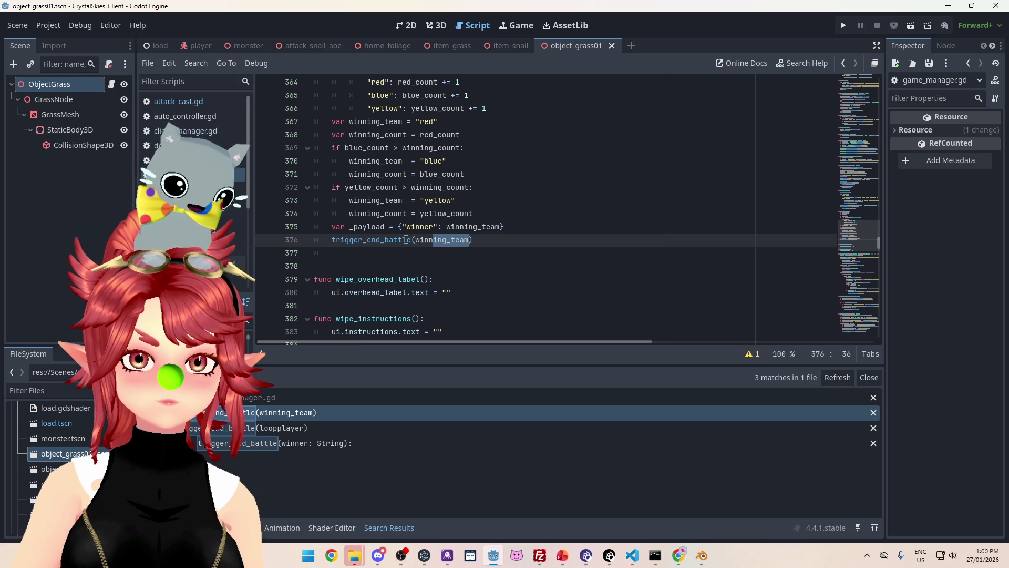
key(ctrl+z)
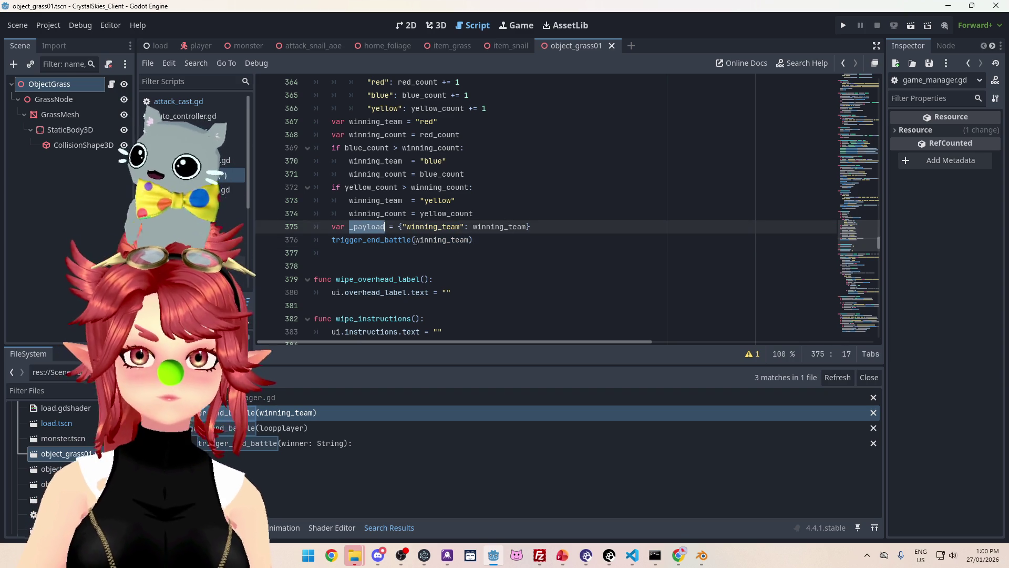
- Paste _payload as the trigger_end_battle argument on line 376 and jump to its definition
drag(415, 240, 469, 240)
text(_payload)
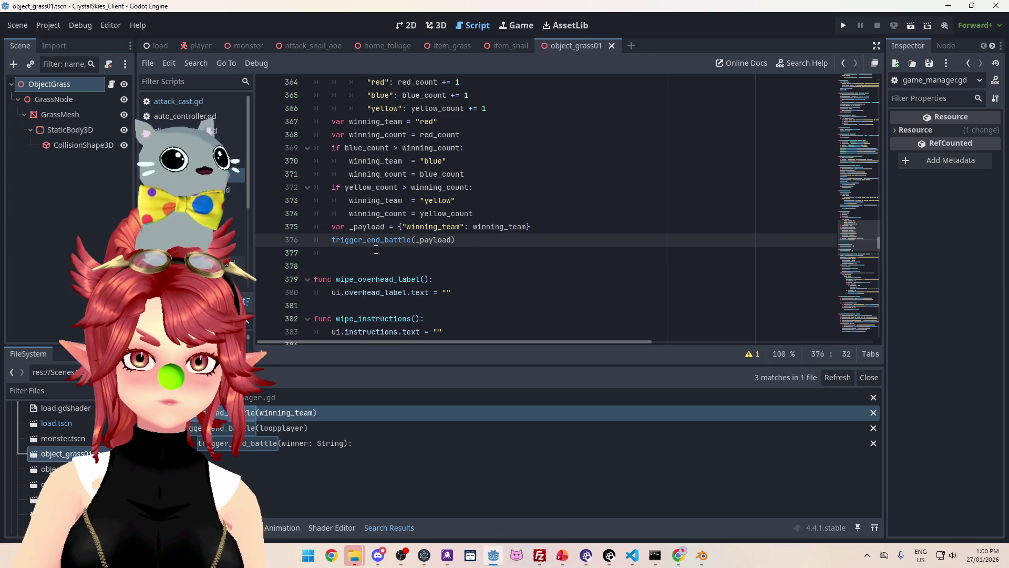
ctrl+click(375, 240)
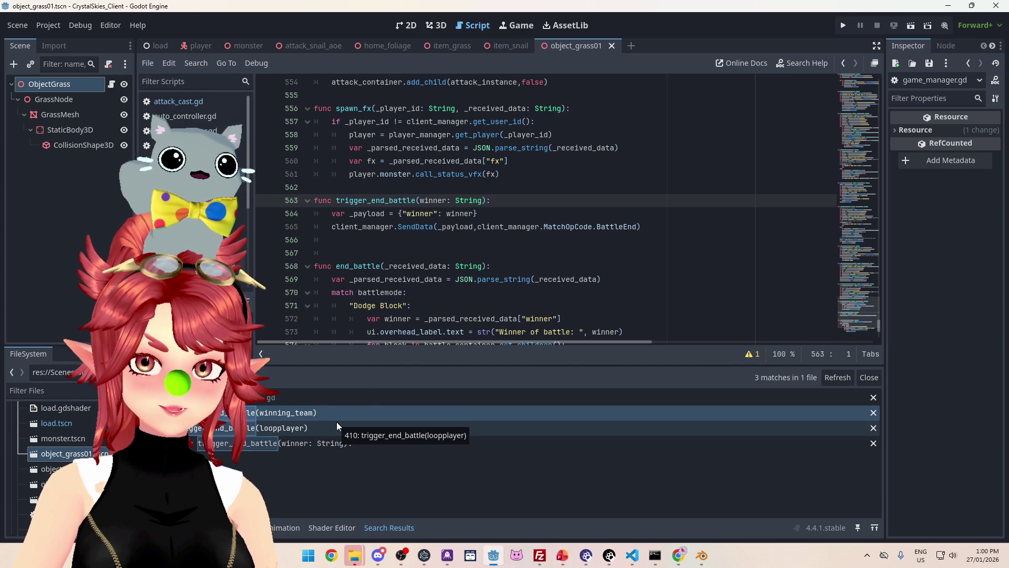
- Delete the _payload line 375 above the trigger_end_battle call
click(336, 423)
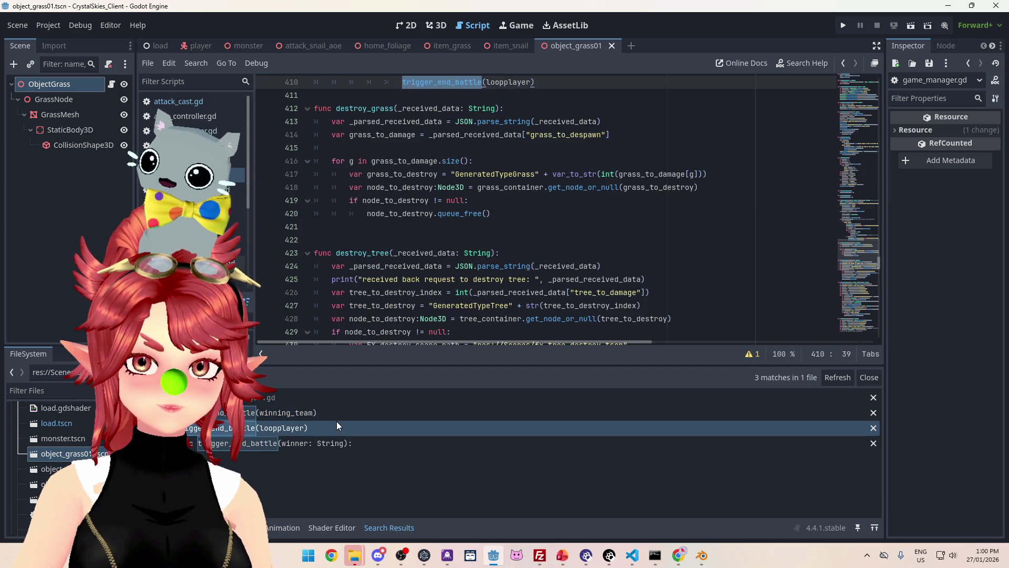
key(Up)
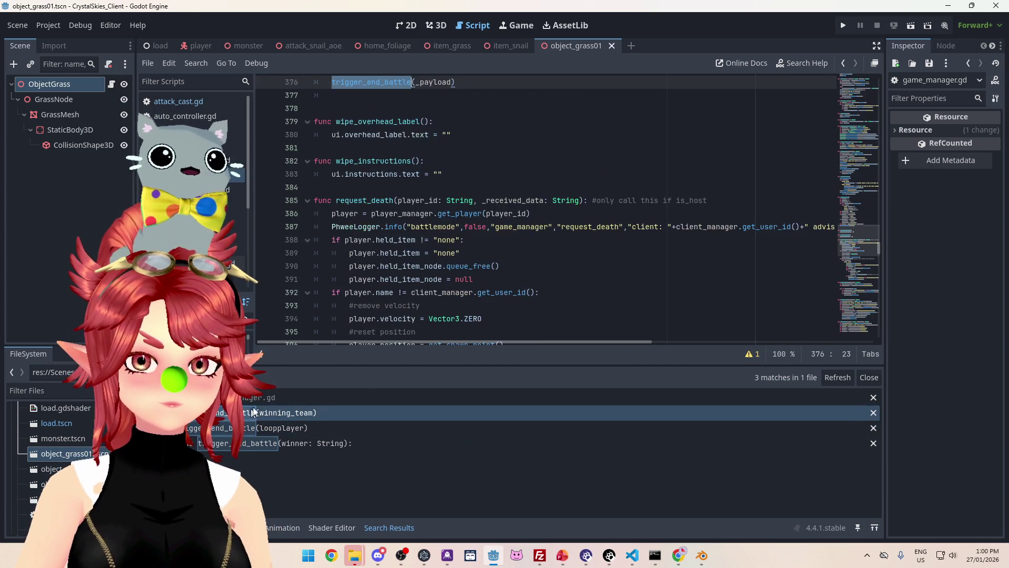
mouse_move(531, 226)
mouse_down()
mouse_move(421, 213)
mouse_move(315, 227)
mouse_up()
scroll(407, 248, up, 4)
scroll(421, 250, down, 4)
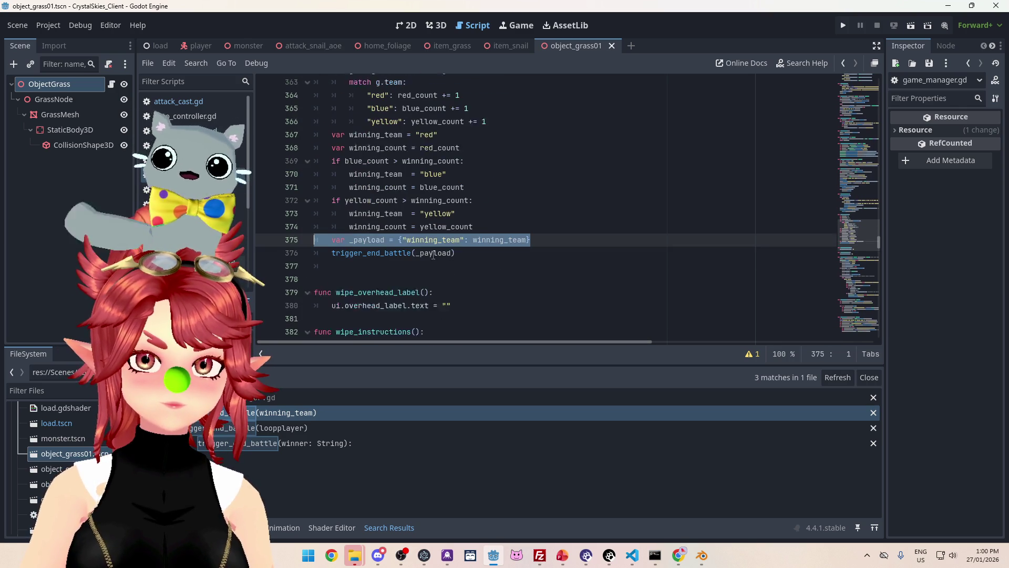
key(BackSpace)
key(BackSpace)
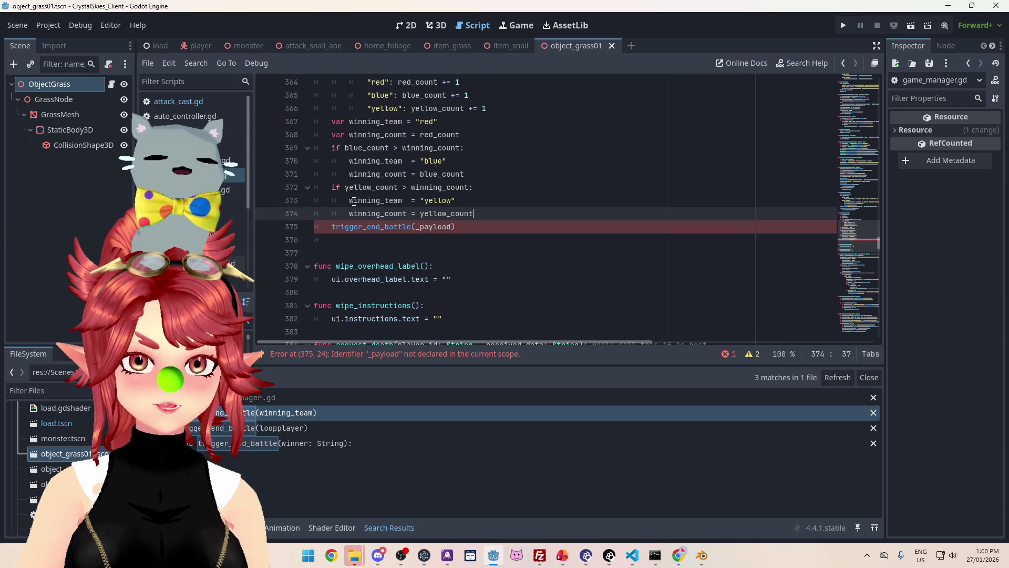
- Replace _payload with winning_team in the call and open the trigger_end_battle definition
double_click(403, 200)
key(ctrl+c)
double_click(434, 226)
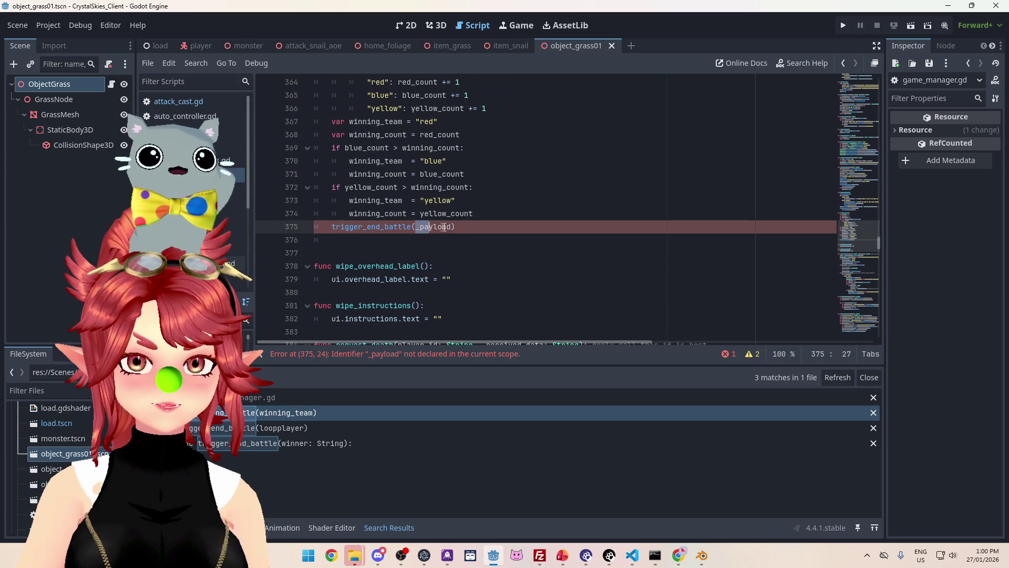
key(ctrl+v)
ctrl+click(370, 226)
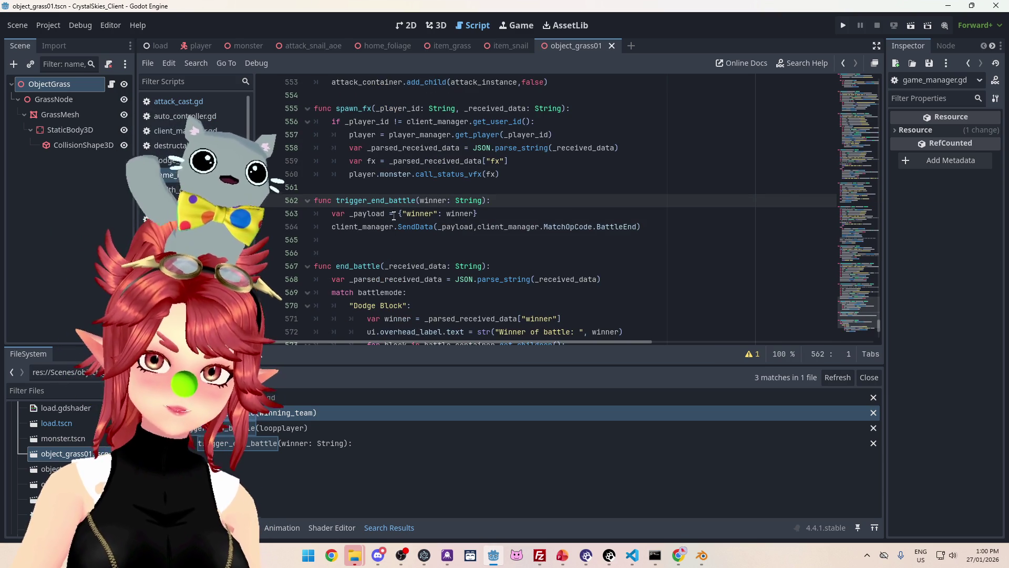
- Change _parsed_received_data["winning_team"] to ["winner"] on line 576 of end_battle
mouse_move(475, 201)
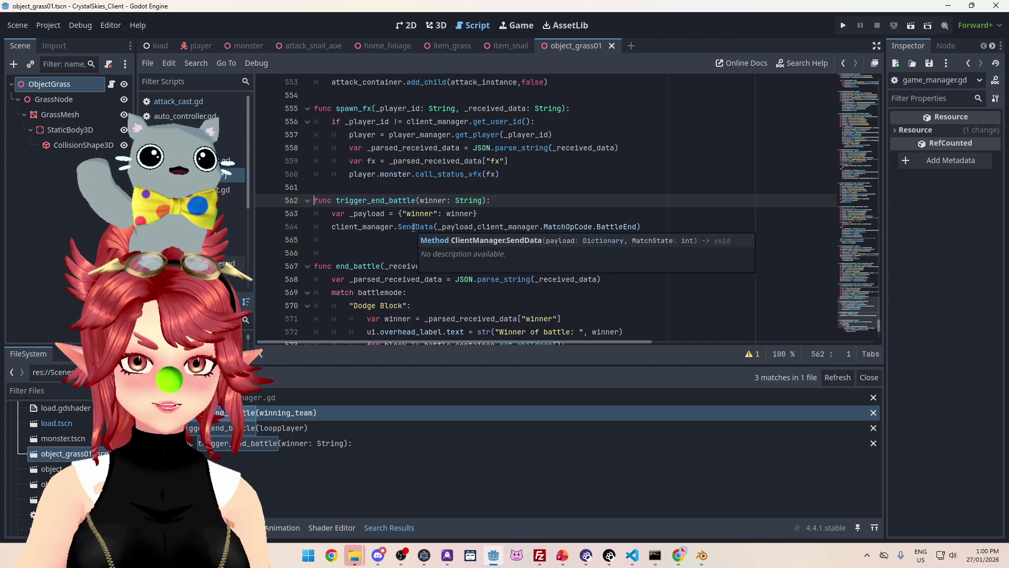
scroll(379, 124, down, 4)
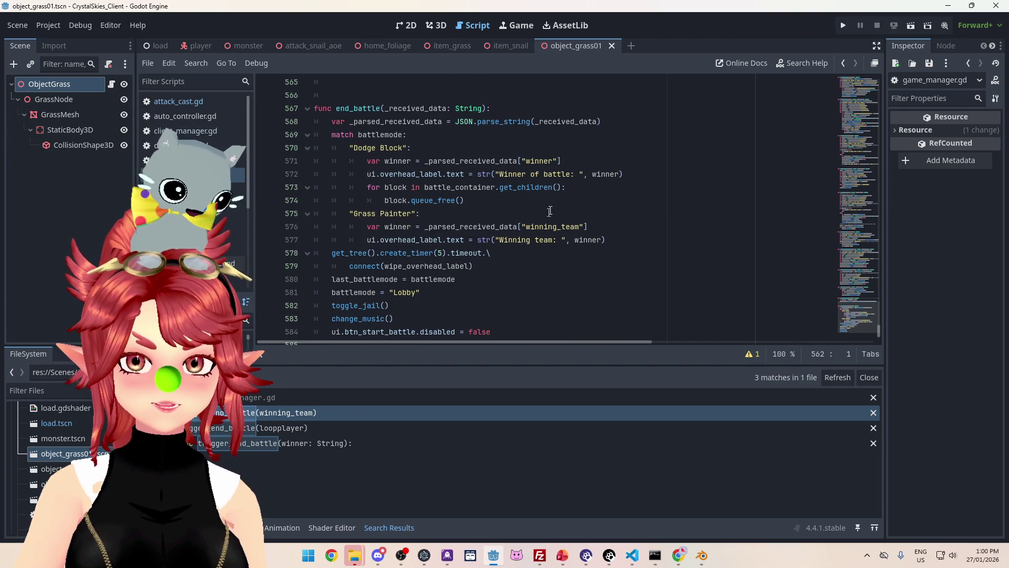
drag(543, 159, 552, 160)
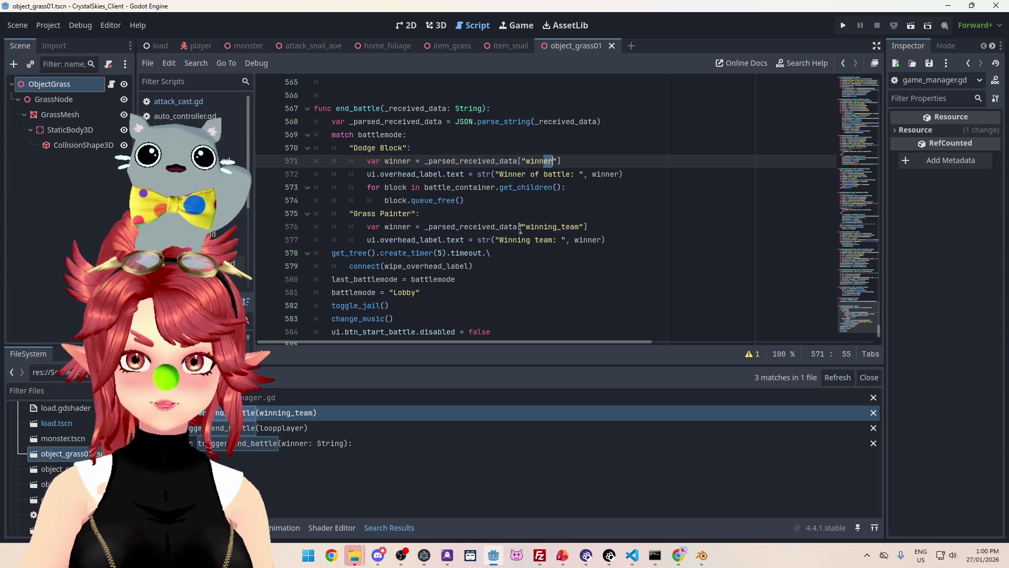
click(545, 227)
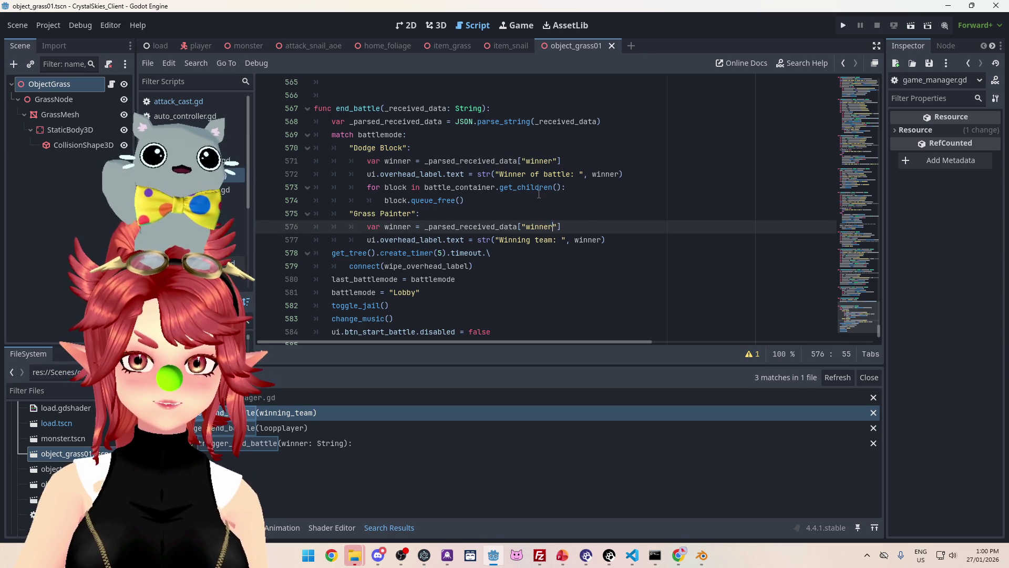
click(614, 209)
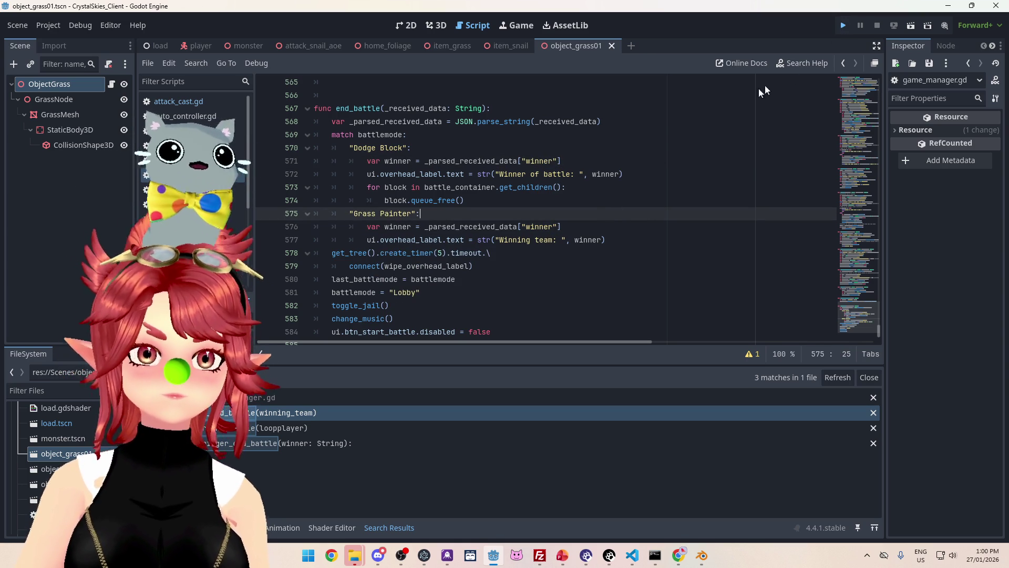
- Run the project and create a new lobby with display name 'oo' and lobby name 'asd'
key(F5)
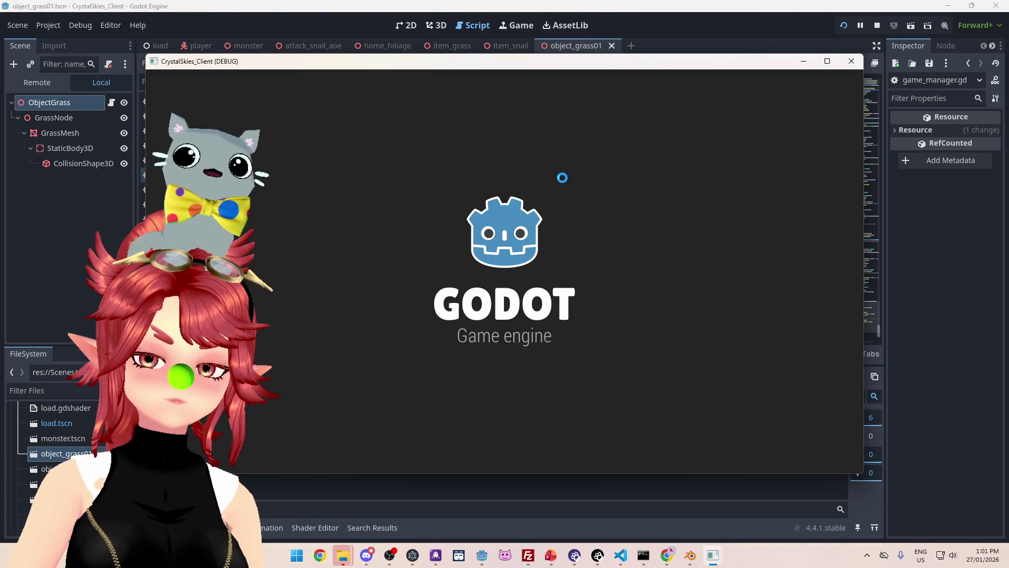
click(542, 307)
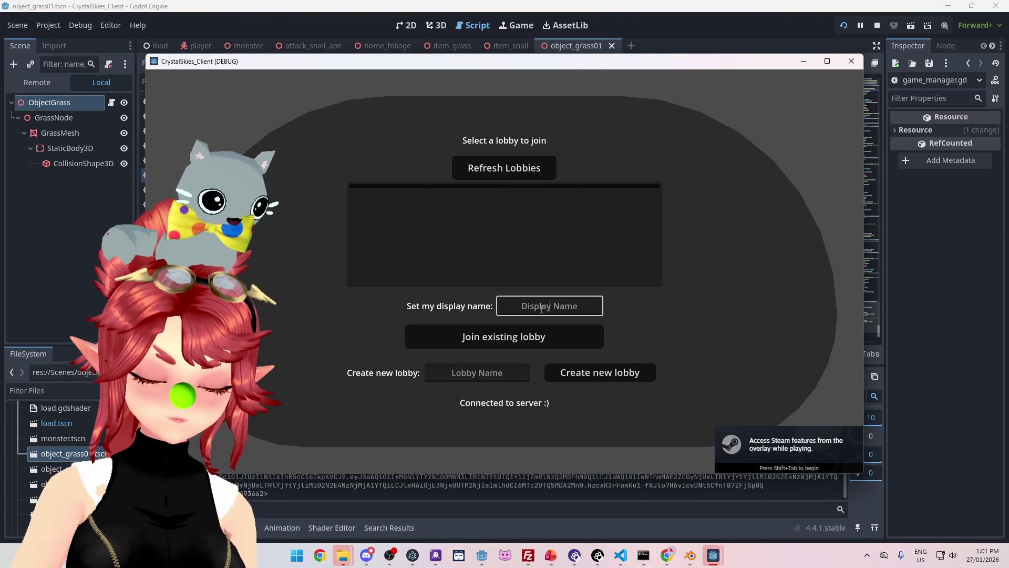
text(Phwoo)
key(Tab)
key(Tab)
text(asd)
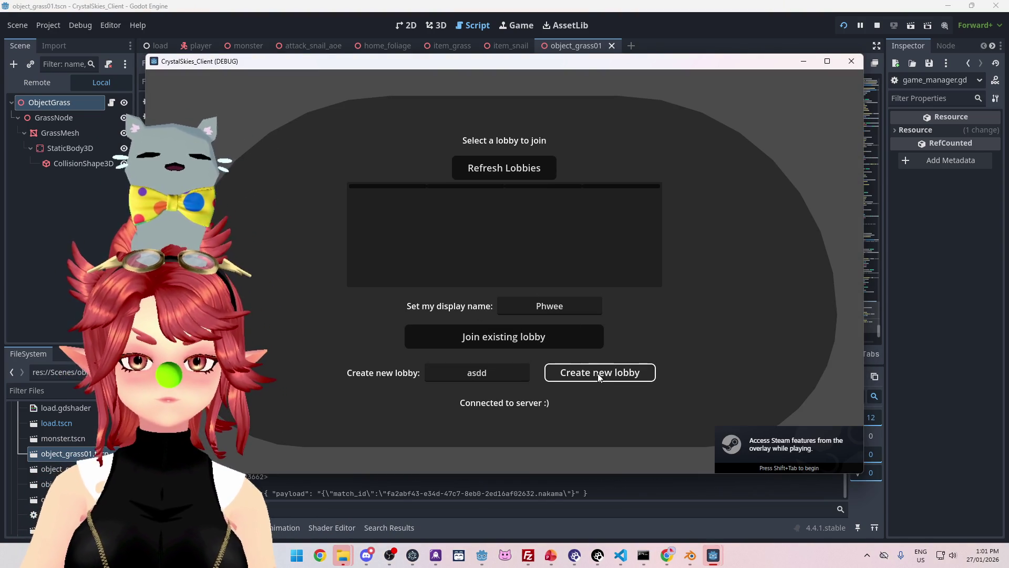
click(598, 373)
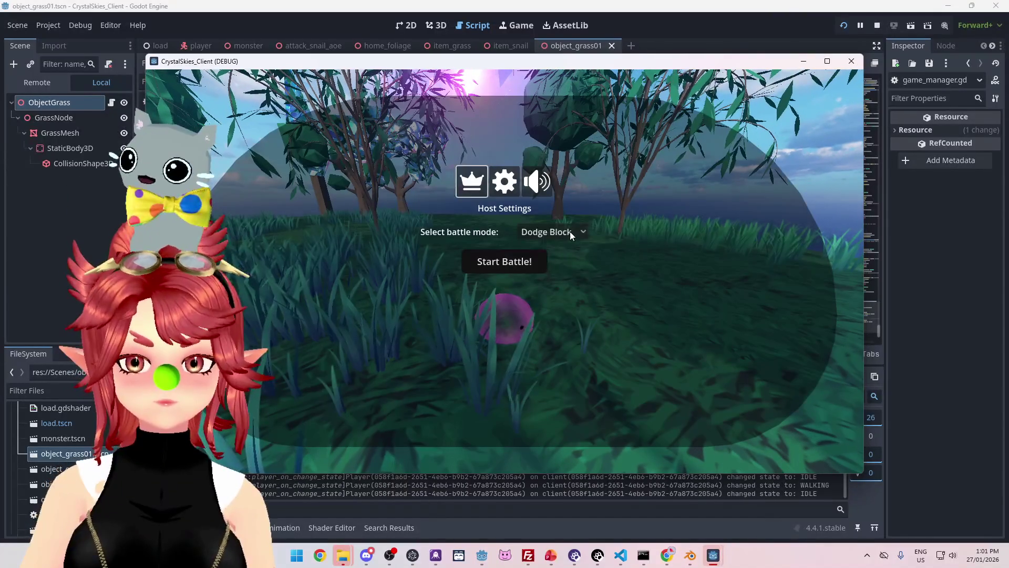
- Play a Grass Painter battle until 'Winning team: red' appears, then stop the game
click(570, 231)
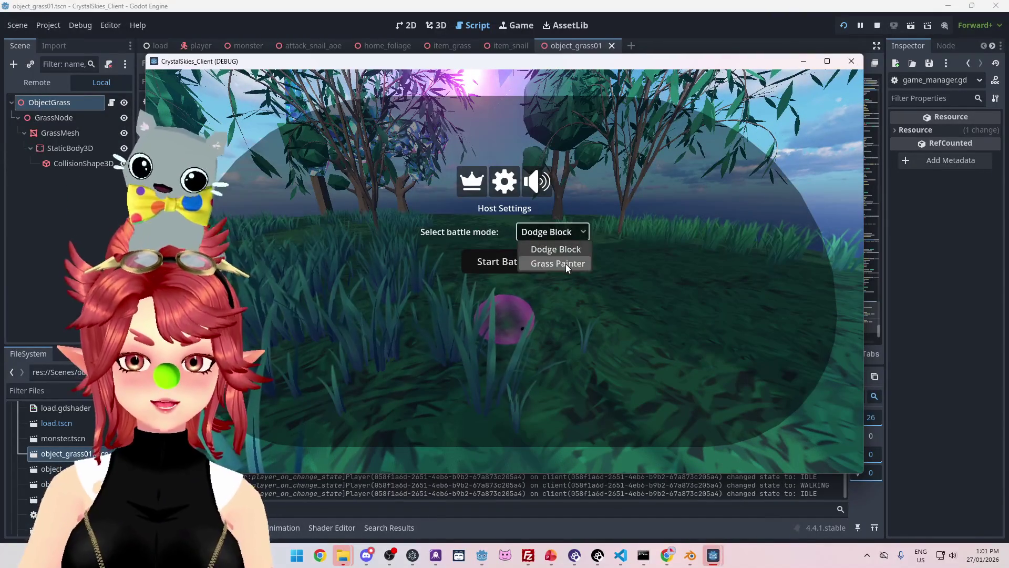
click(566, 263)
click(500, 261)
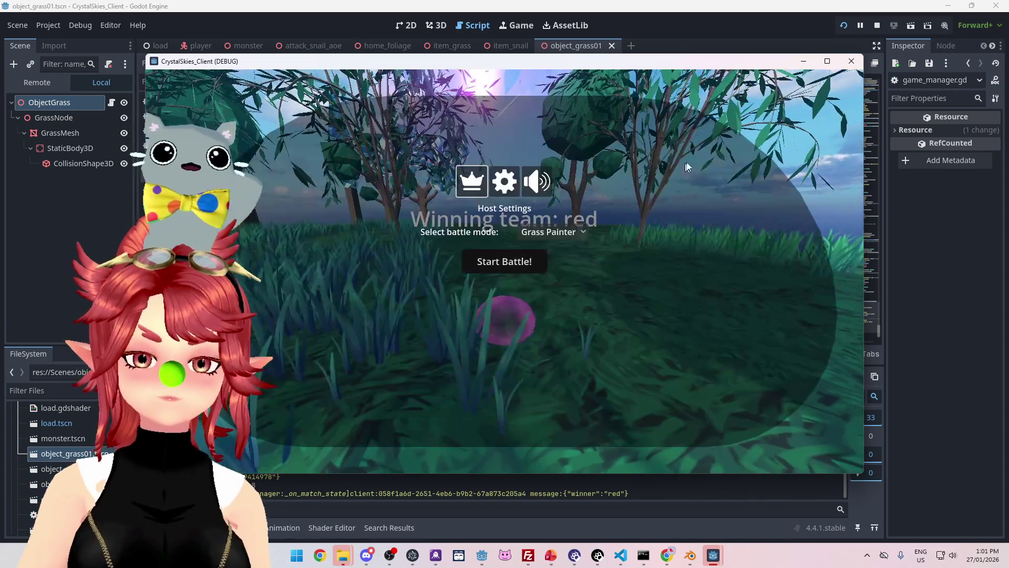
click(877, 25)
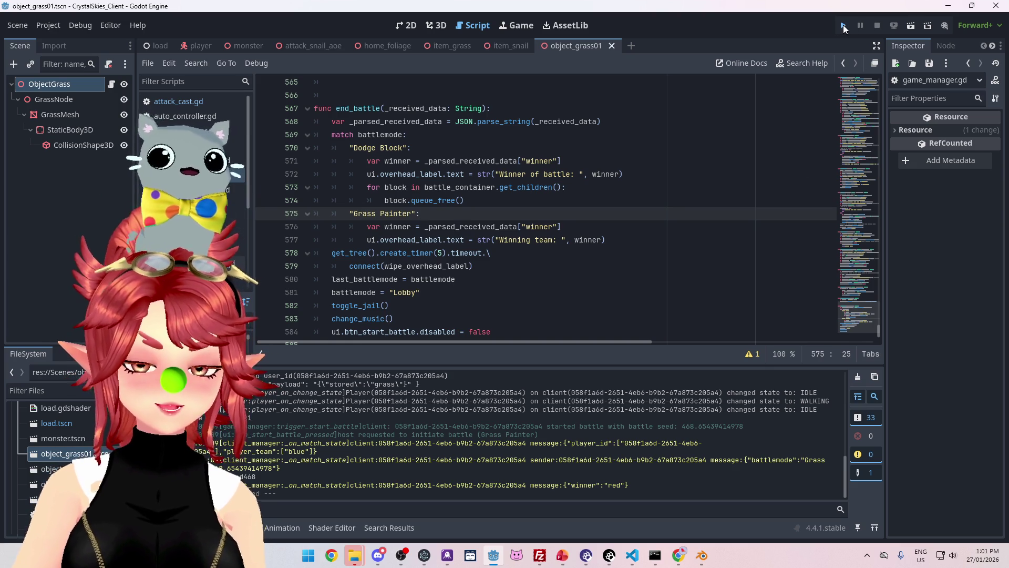
- Relaunch the game and create a new lobby named 'wild'
click(843, 25)
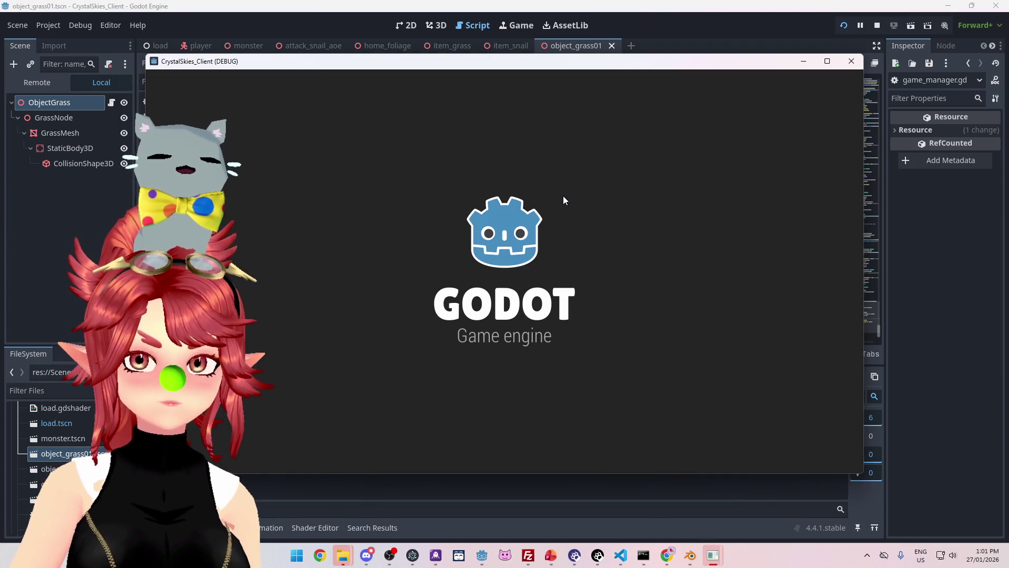
click(552, 305)
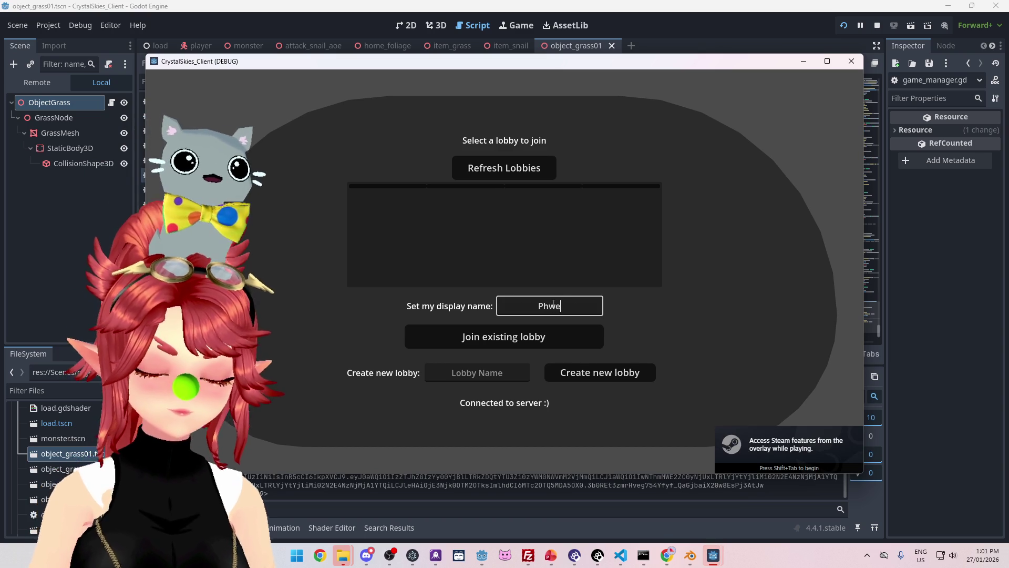
key(Tab)
key(Tab)
text(wild)
click(627, 375)
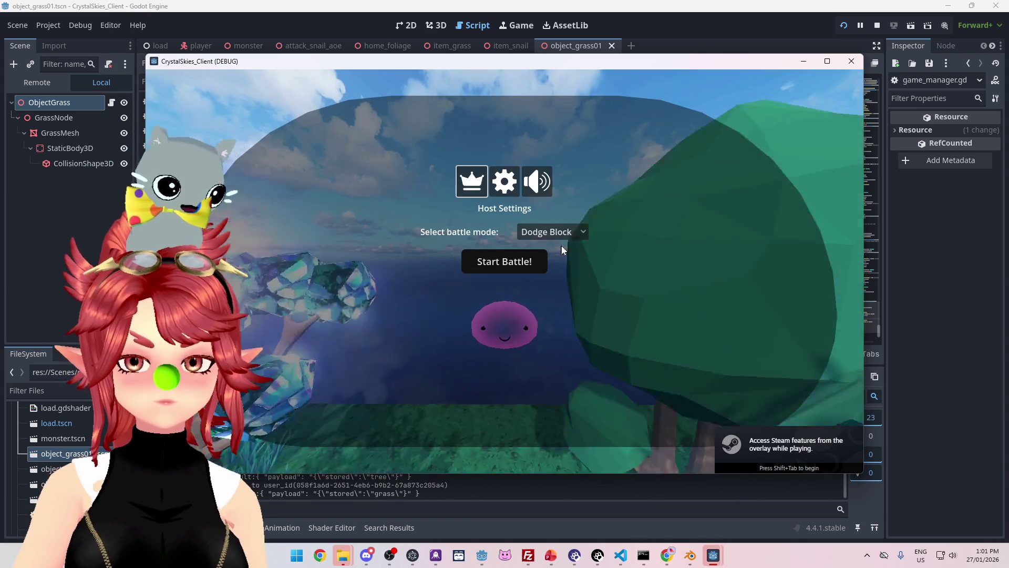
- Play a Grass Painter battle to a red win, then switch to the PowerPoint to-do slides
click(550, 231)
click(552, 263)
click(536, 261)
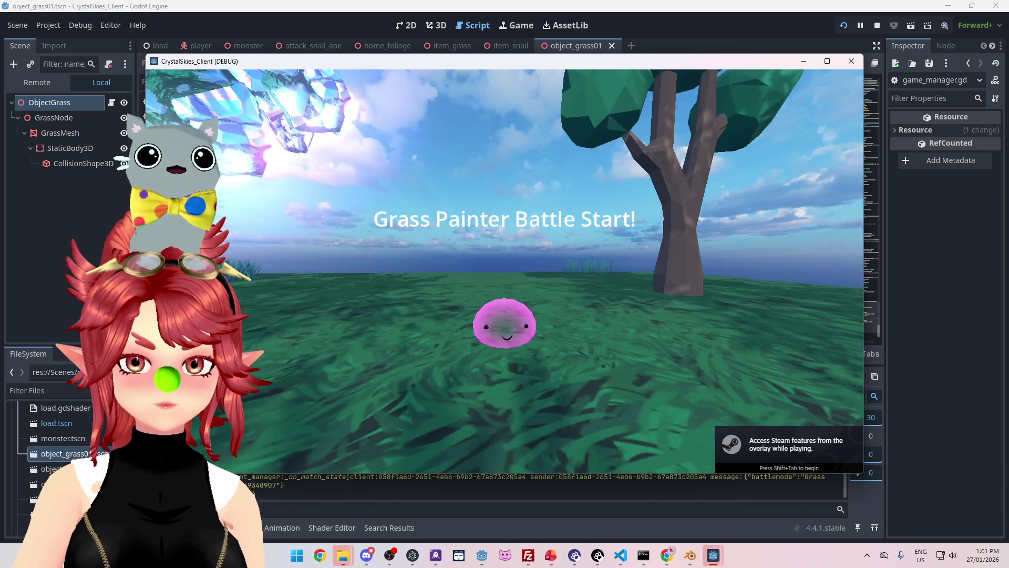
key(w)
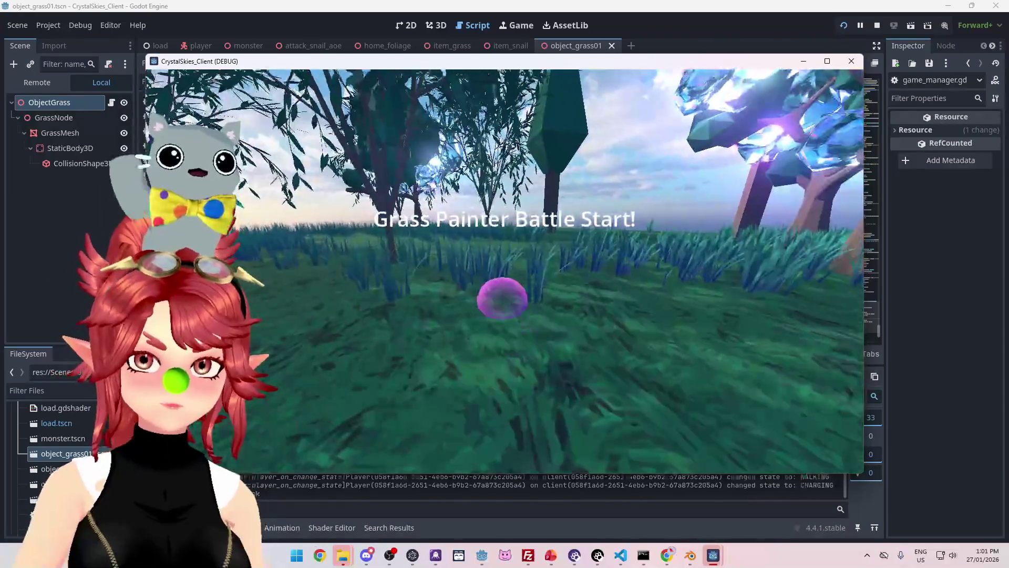
key(w)
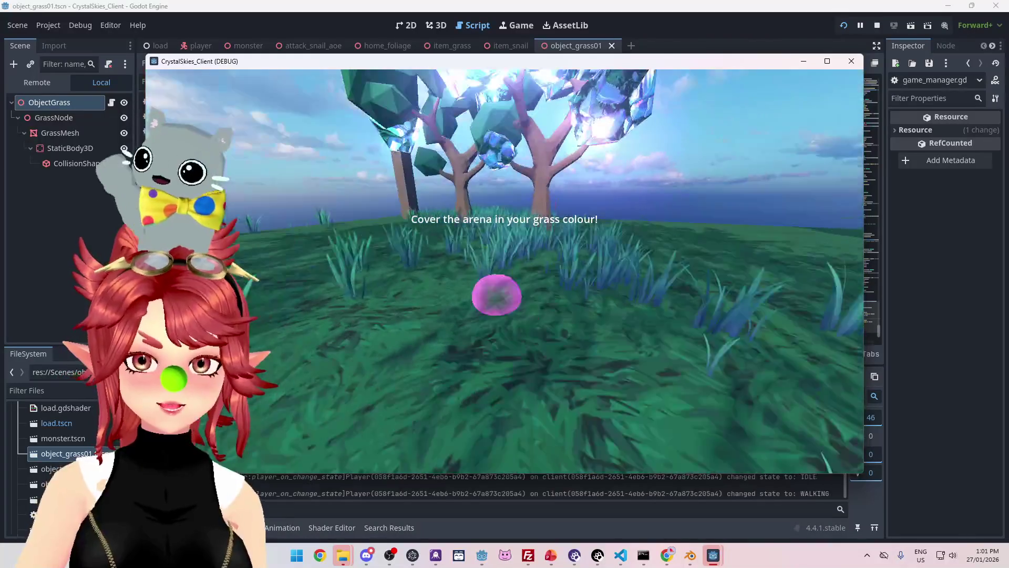
key(w)
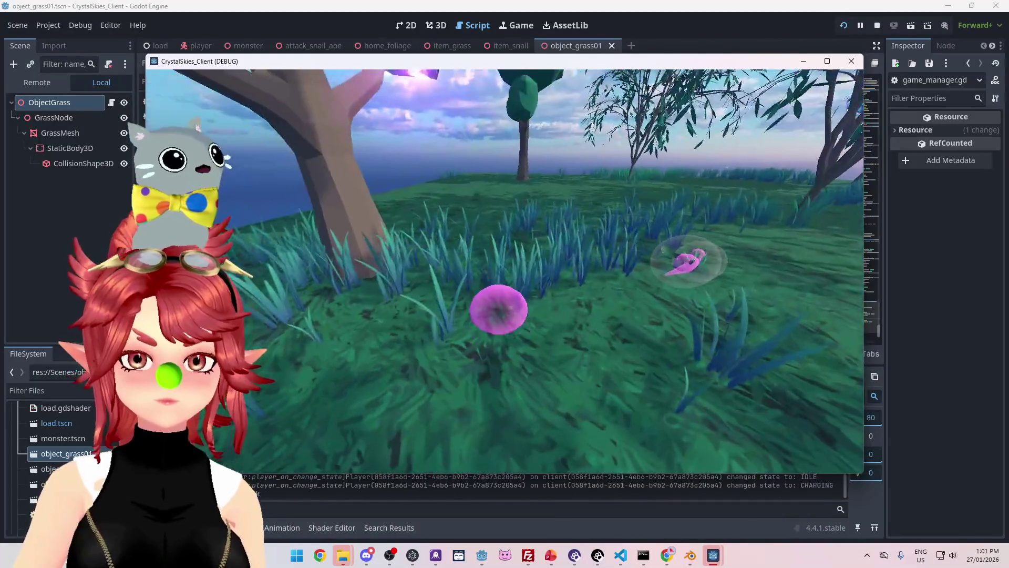
key(w)
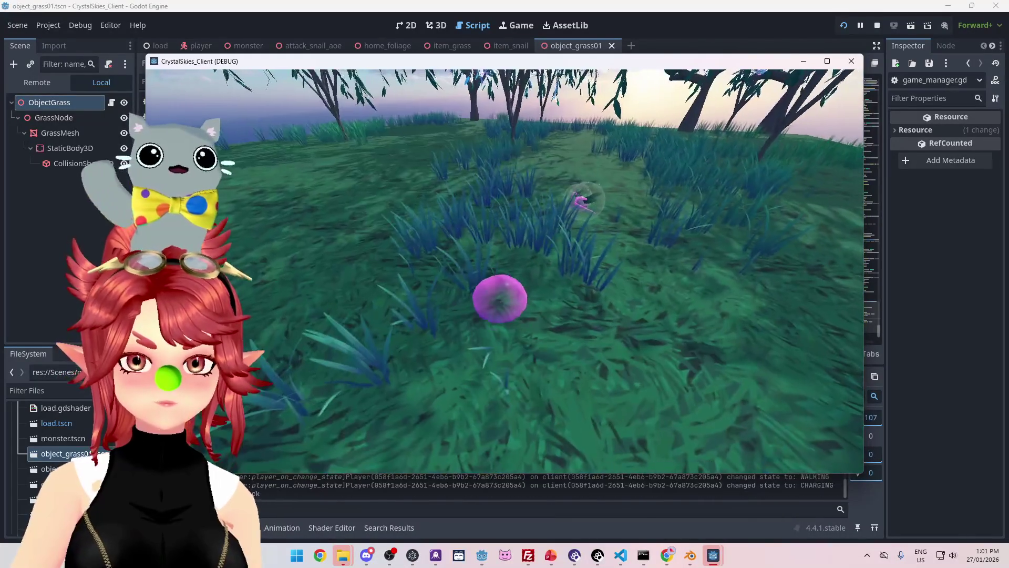
key(w)
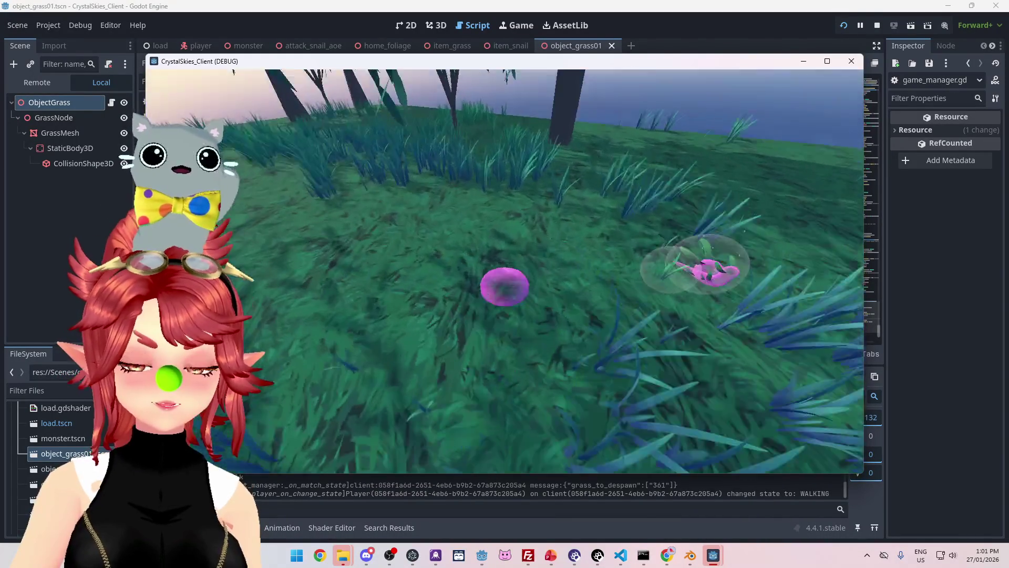
key(w)
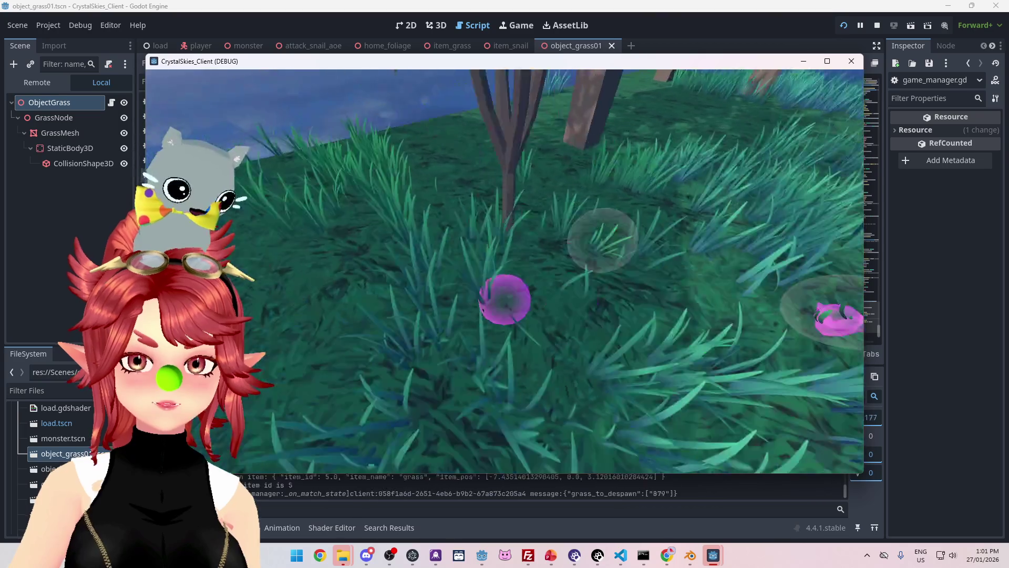
key(w)
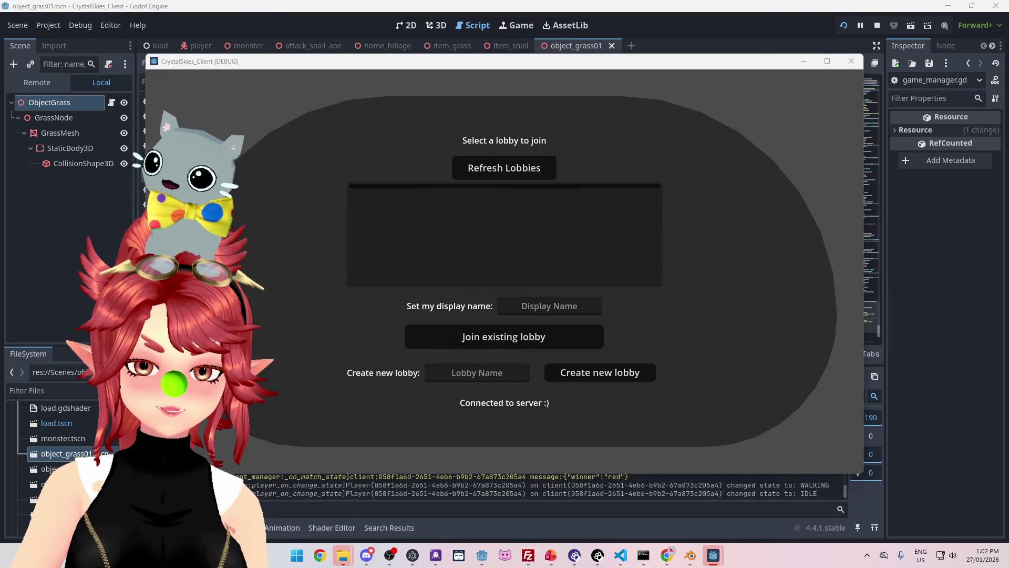
click(552, 556)
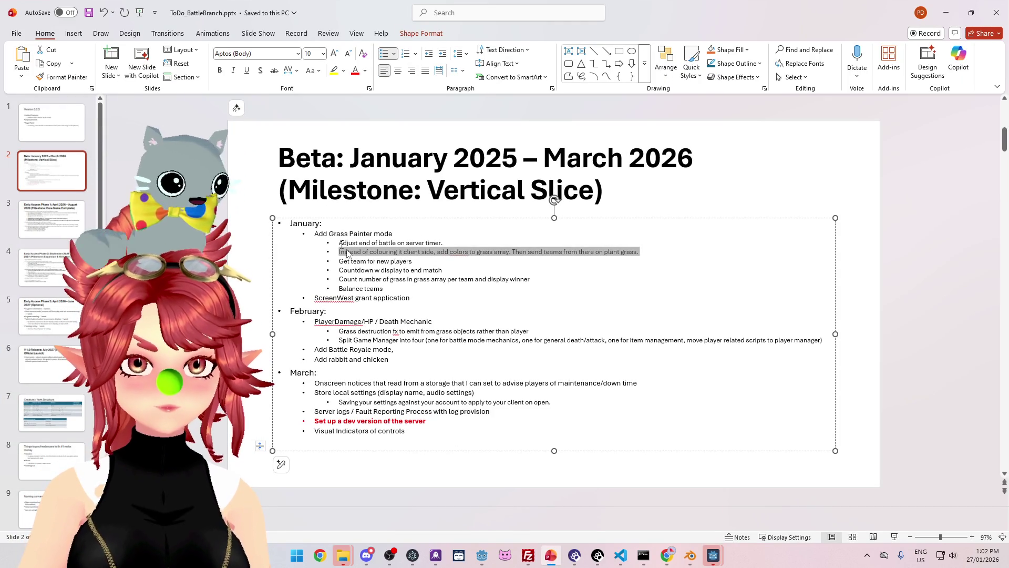
- Add a bullet after 'Balance teams' about resetting coloured grass when Grass Painter starts
click(383, 289)
key(Return)
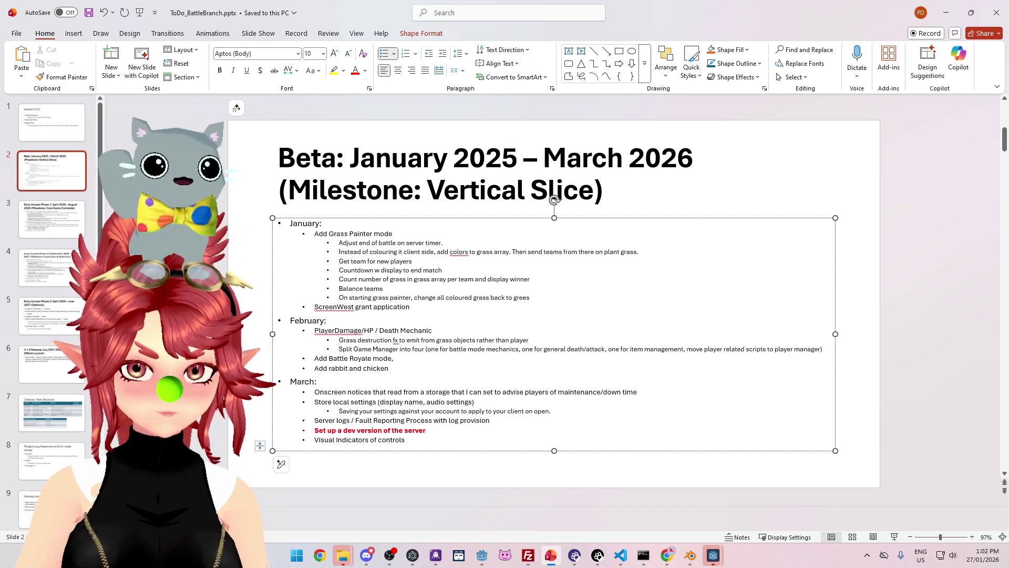
click(946, 12)
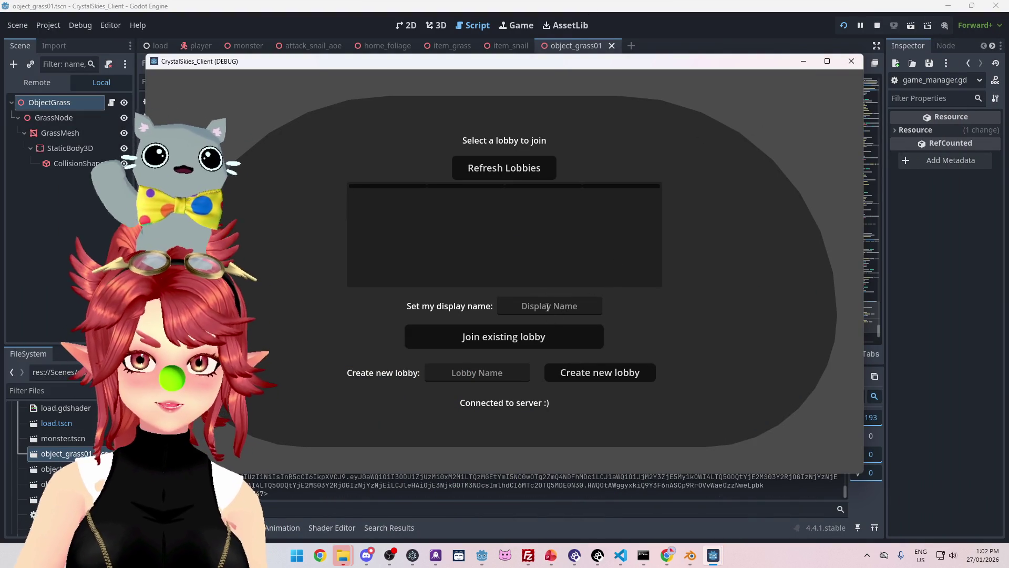
text(Phwee)
- Refresh lobbies, append 2 to the display name, and join the asdd lobby
click(527, 169)
click(581, 307)
text(2)
click(545, 210)
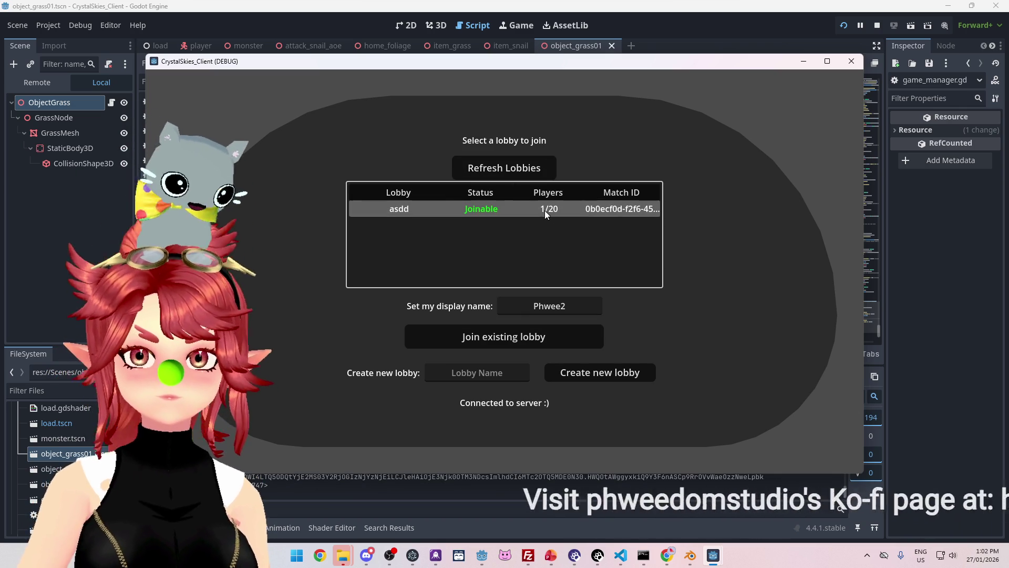
click(531, 337)
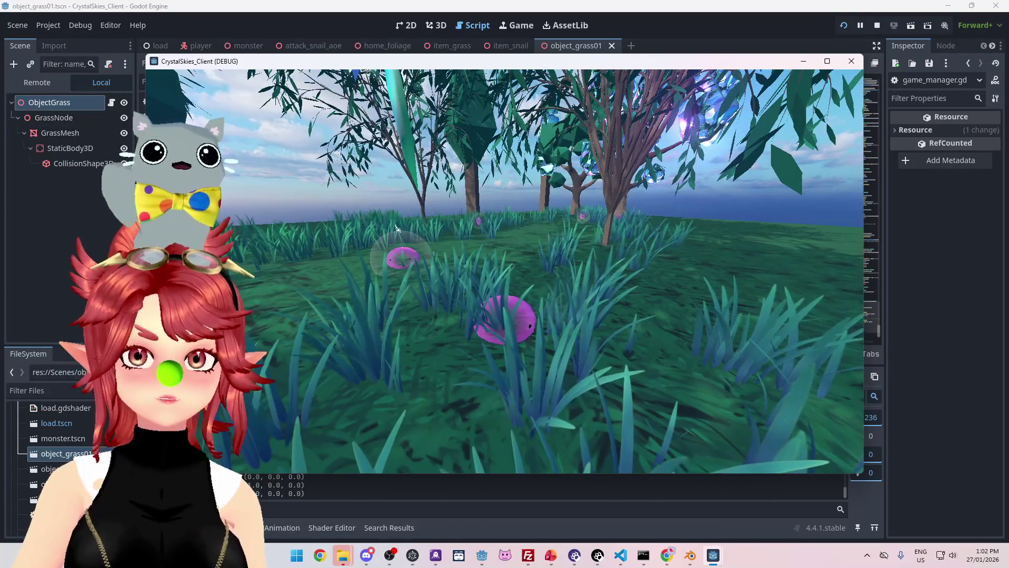
- Play the Grass Painter battle, toggling the settings overlay, until blue is announced winner
key(Escape)
key(Escape)
key(Escape)
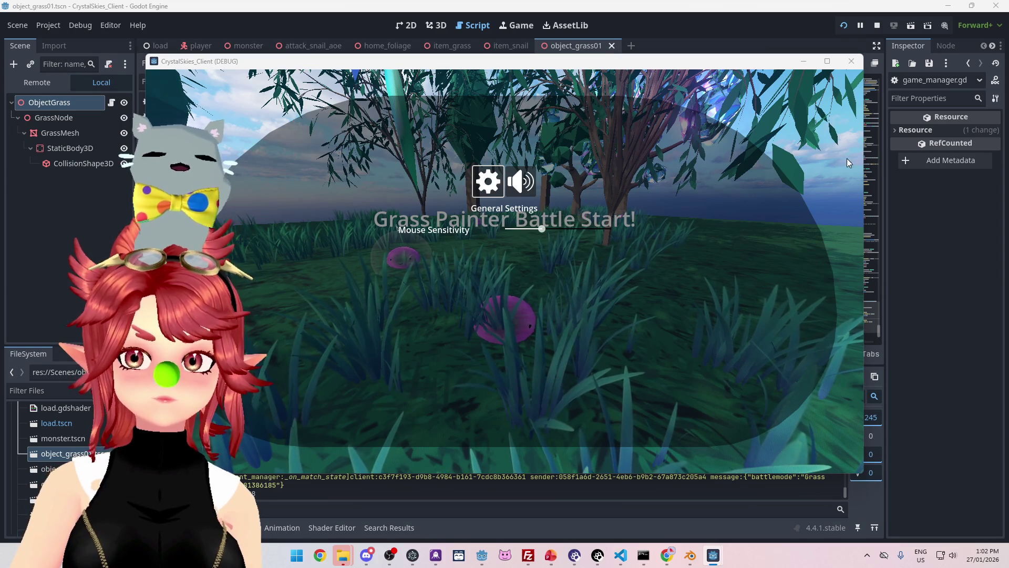
key(Escape)
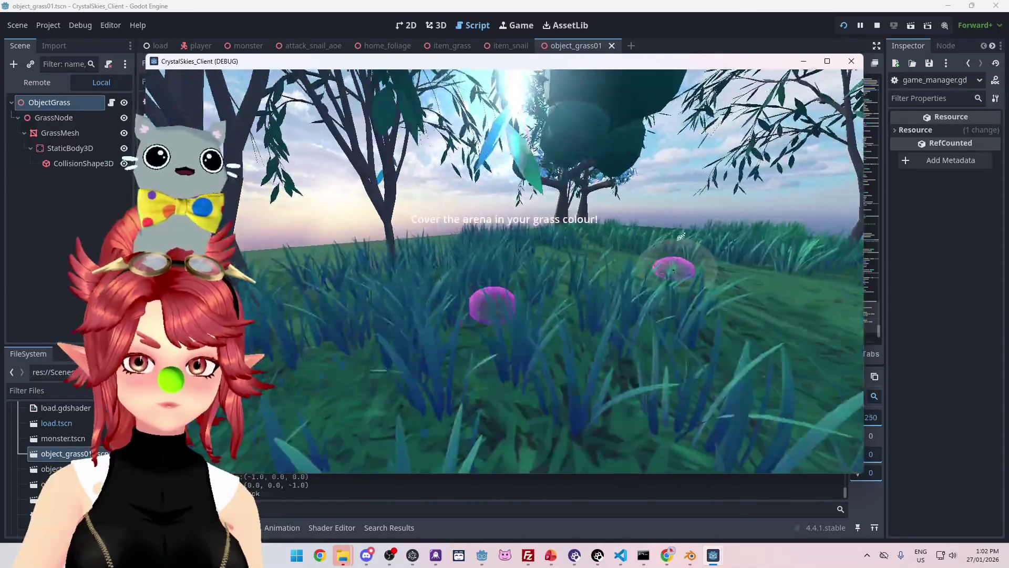
key(w)
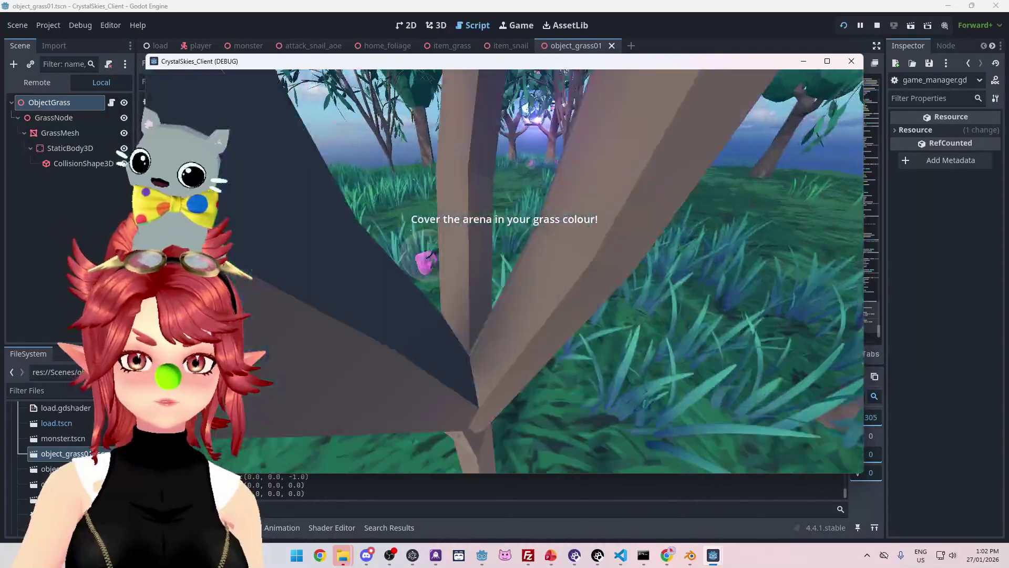
key(w)
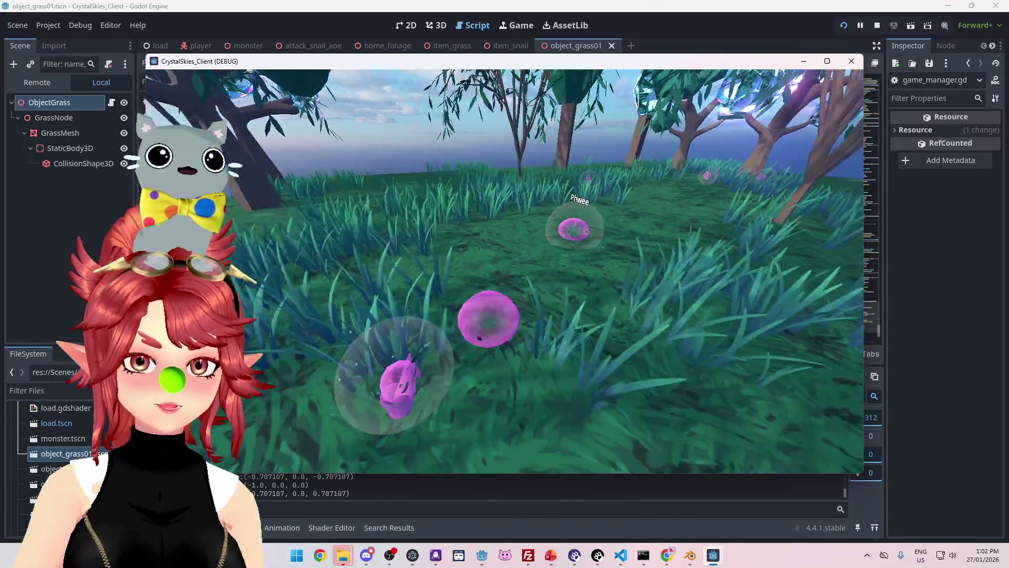
key(Escape)
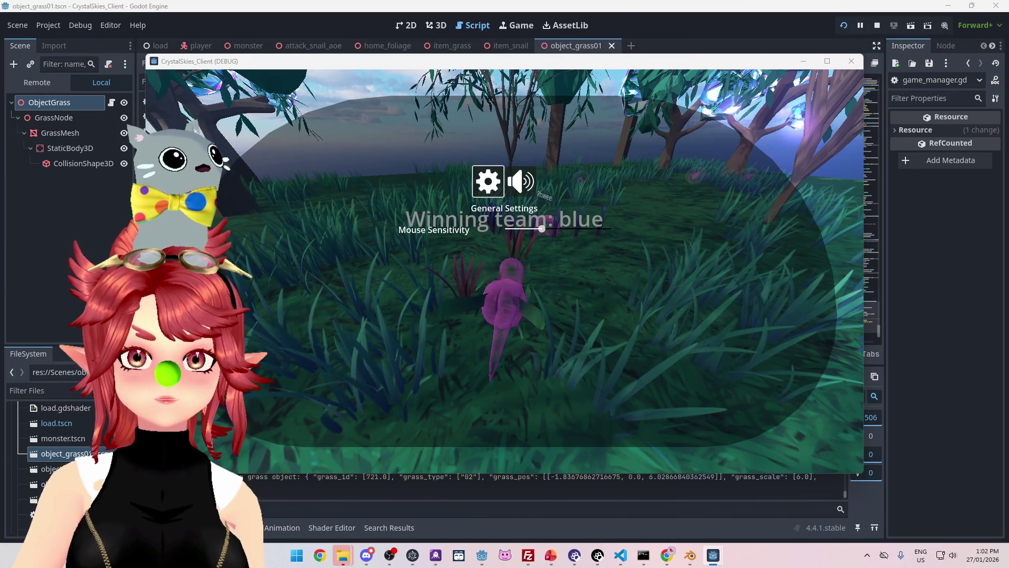
key(Escape)
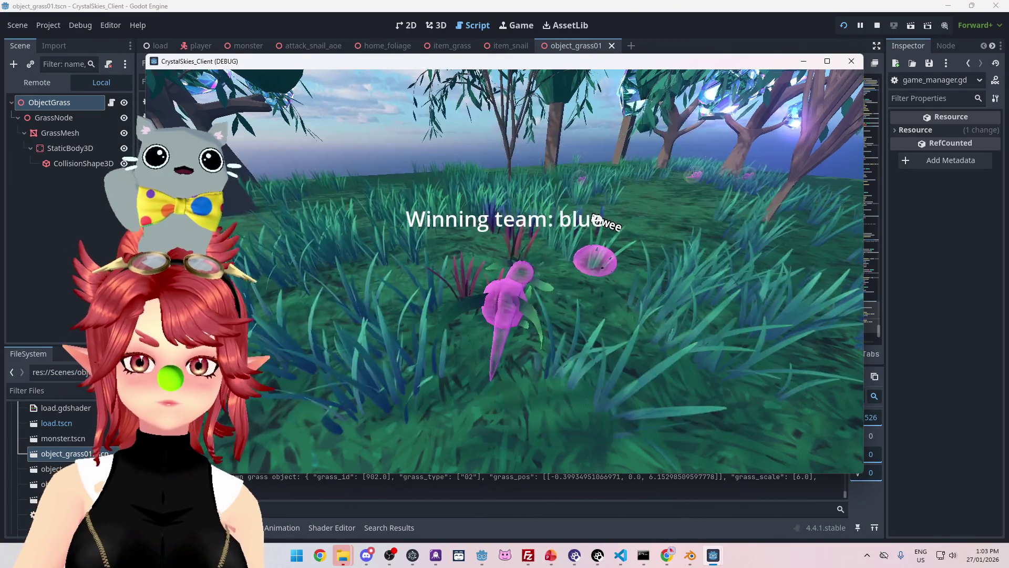
key(Escape)
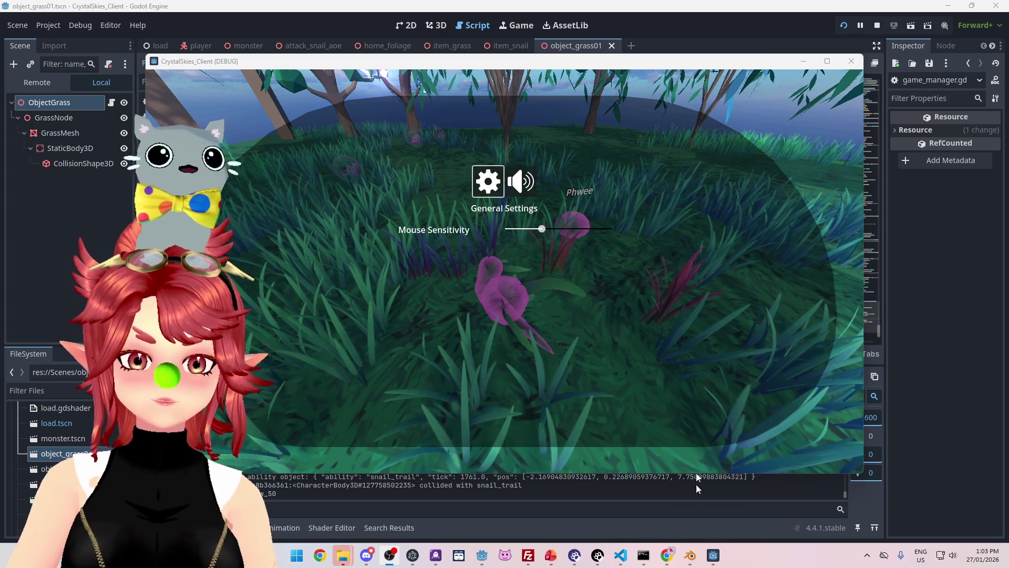
mouse_move(752, 509)
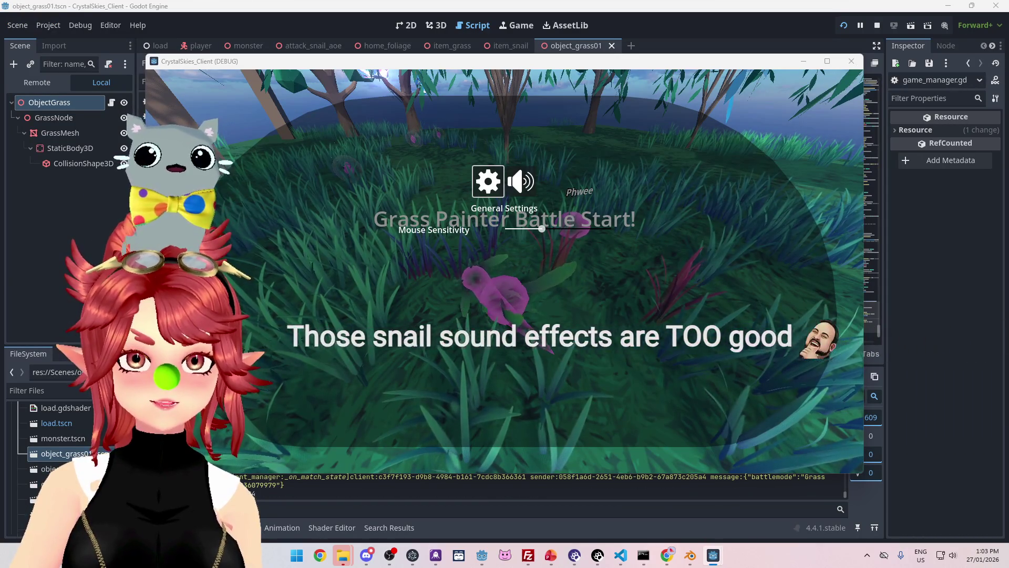
- Paint grass by steering the snail with W and A in the new round
click(784, 227)
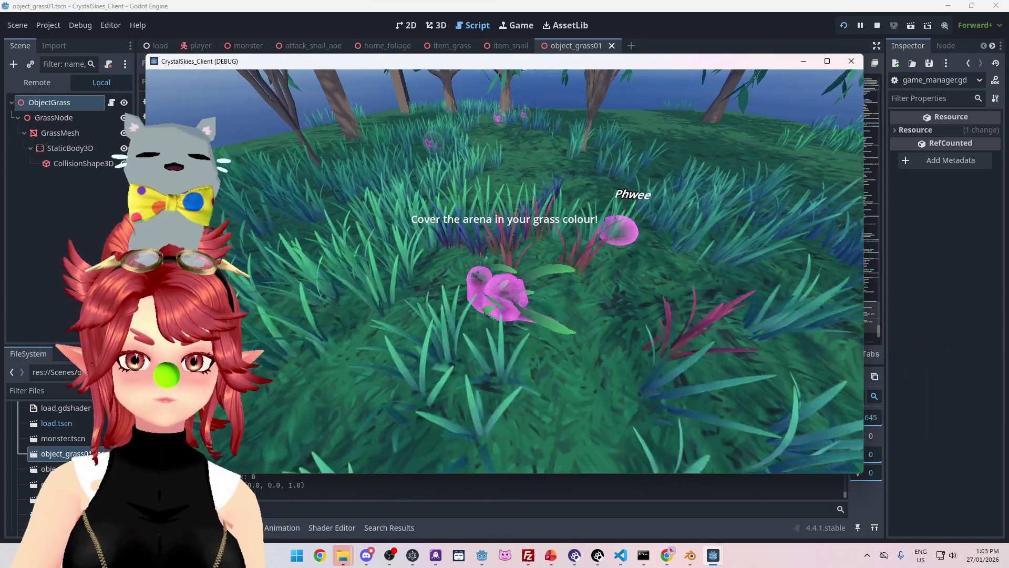
key(w)
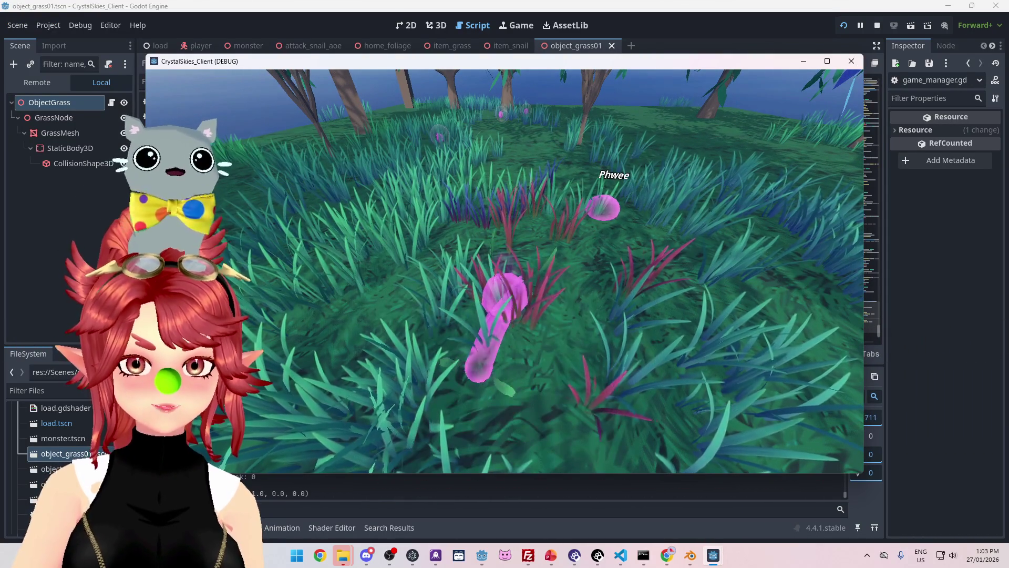
key(a)
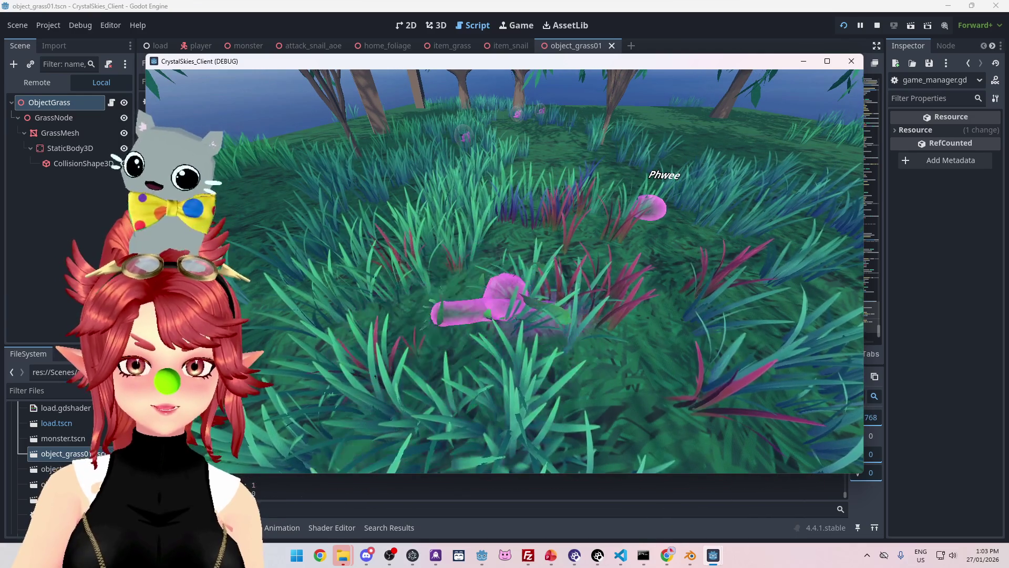
key(w)
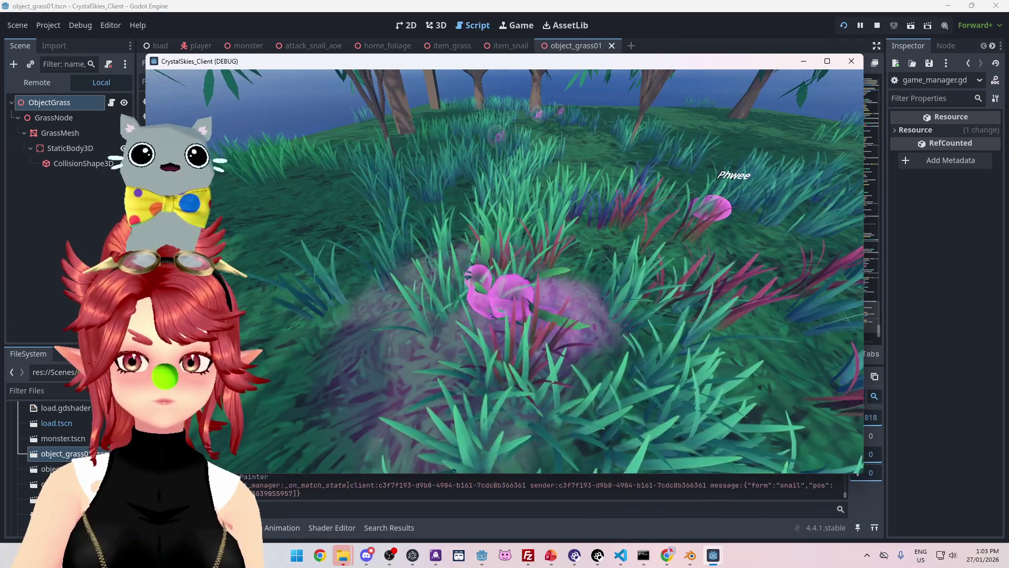
key(a)
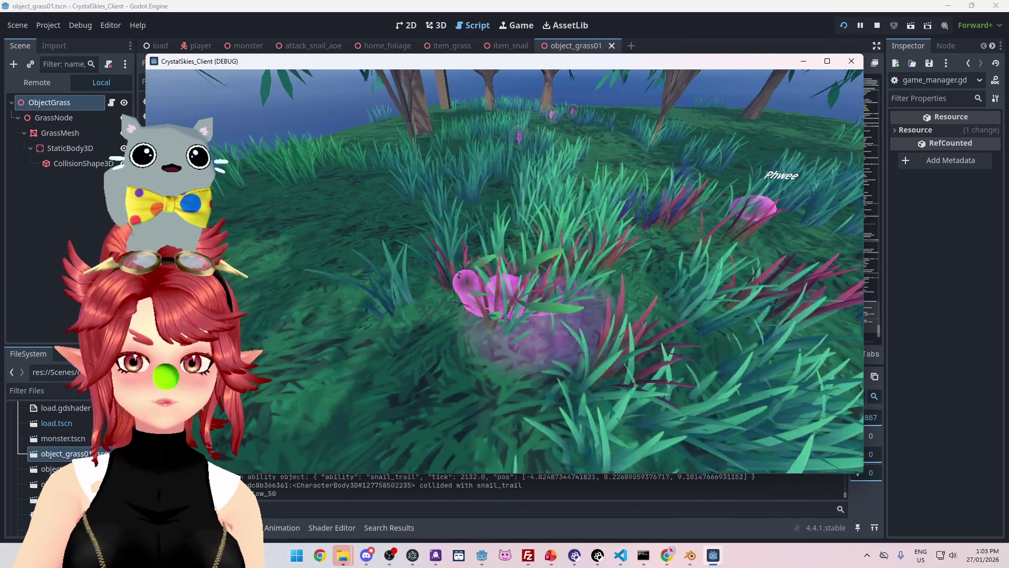
key(Escape)
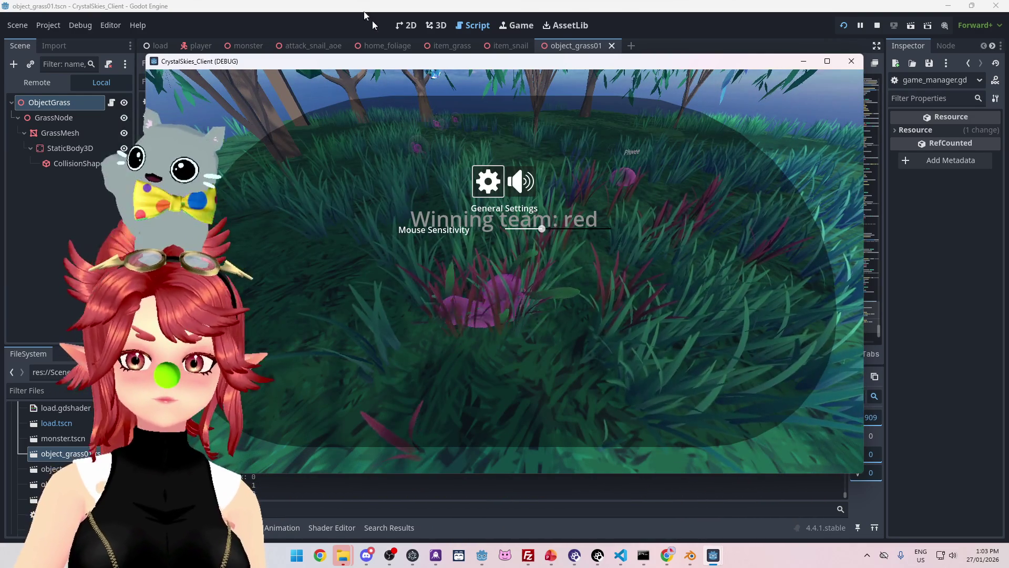
- Wait in the editor for the match to end, then hide settings to see 'Winning team: blue'
key(alt+Tab)
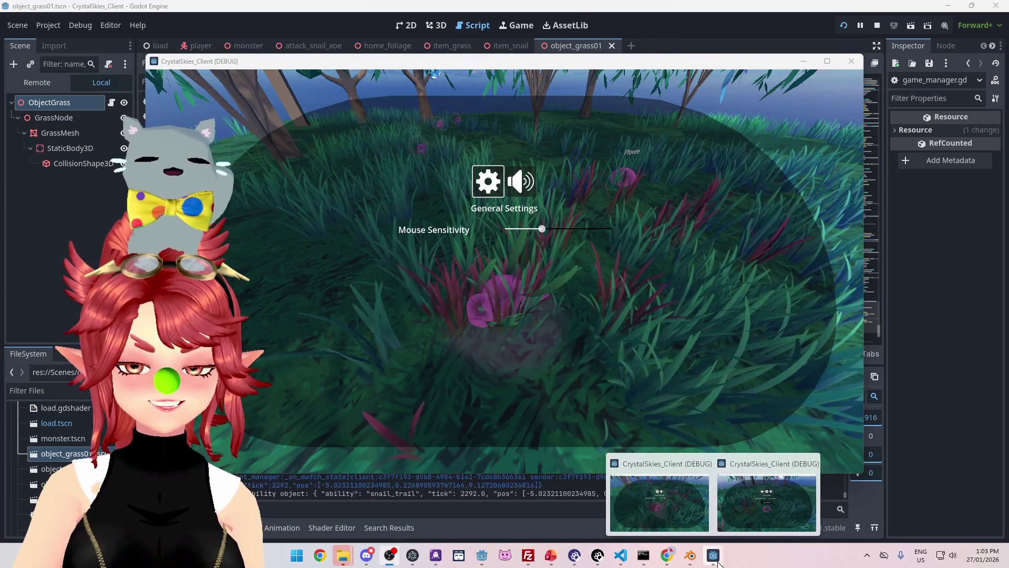
mouse_move(689, 516)
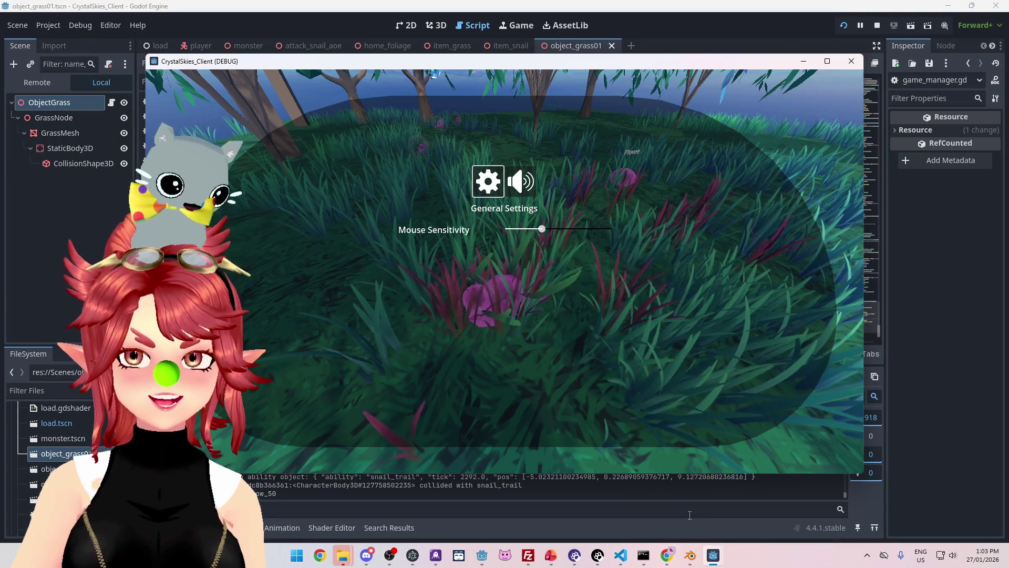
click(756, 525)
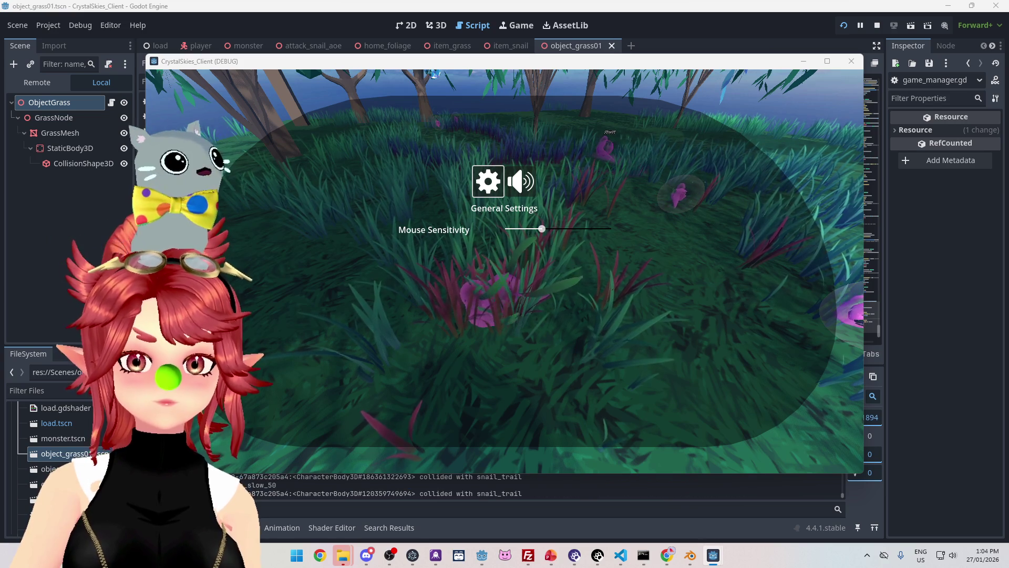
key(Escape)
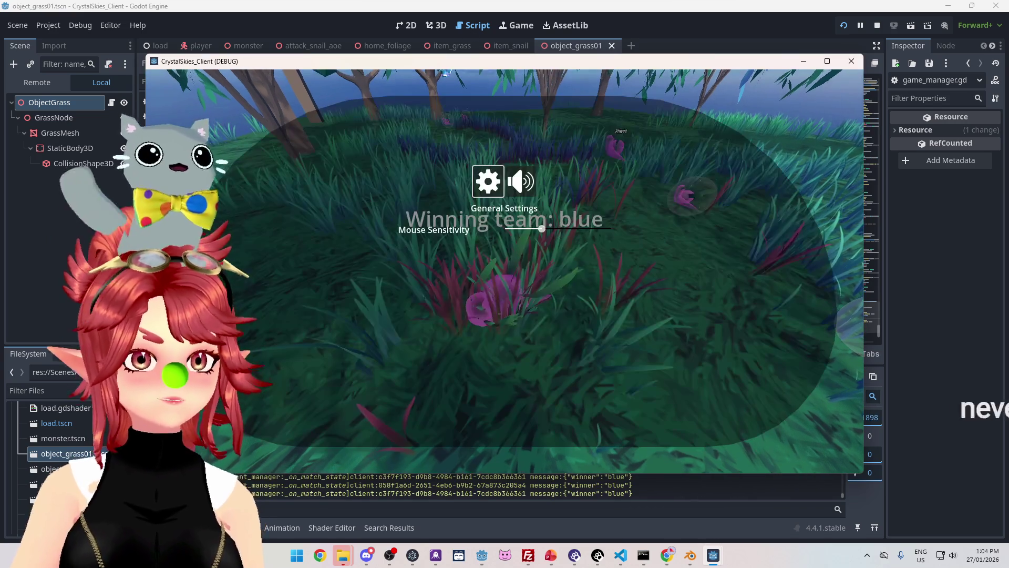
- Stop the debug game and bring the ToDo_BattleBranch.pptx slides to the front
click(877, 26)
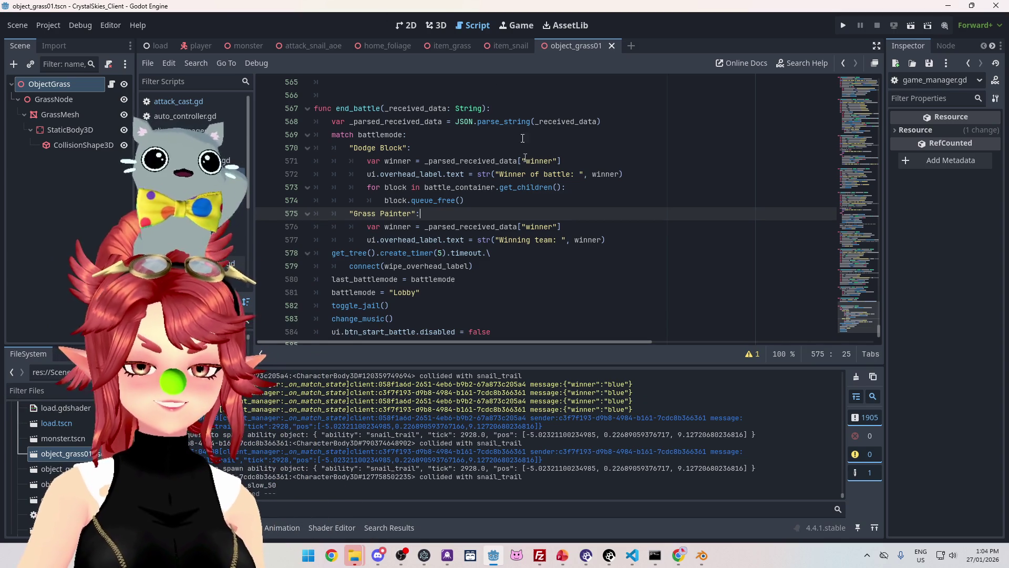
mouse_move(687, 562)
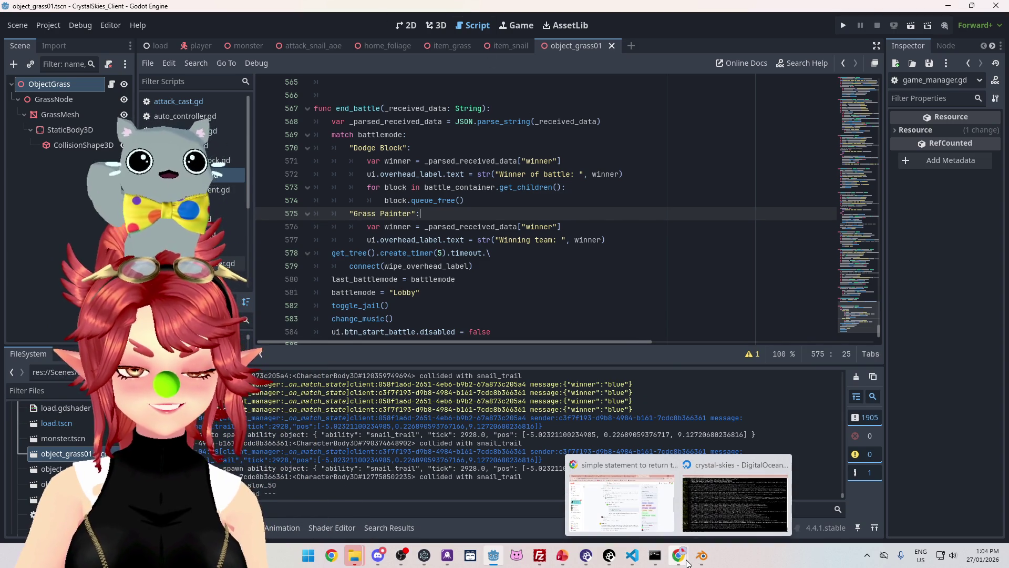
click(562, 555)
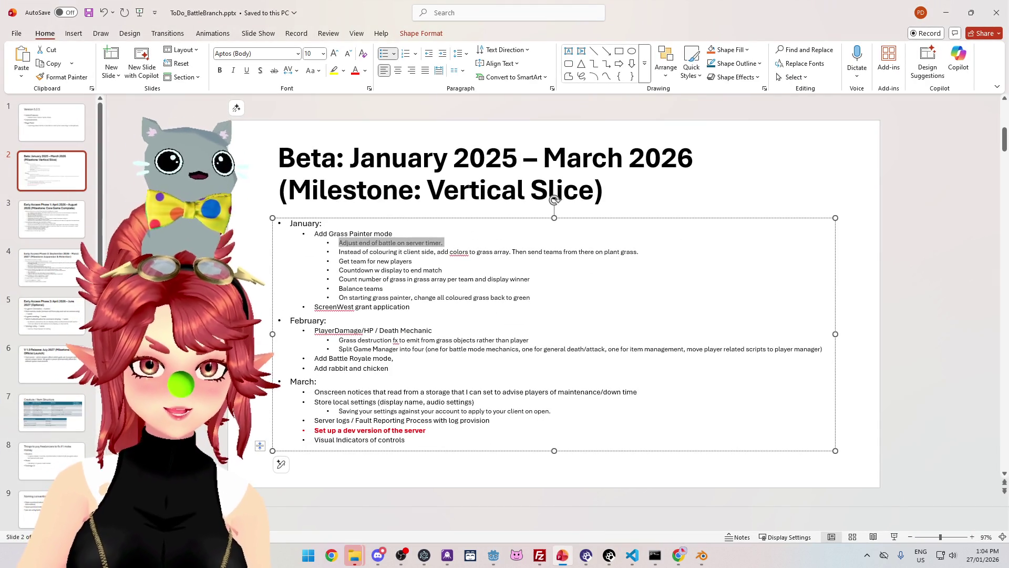
- Delete the server timer, grass colouring and grass counting tasks from January, then minimize PowerPoint
key(Delete)
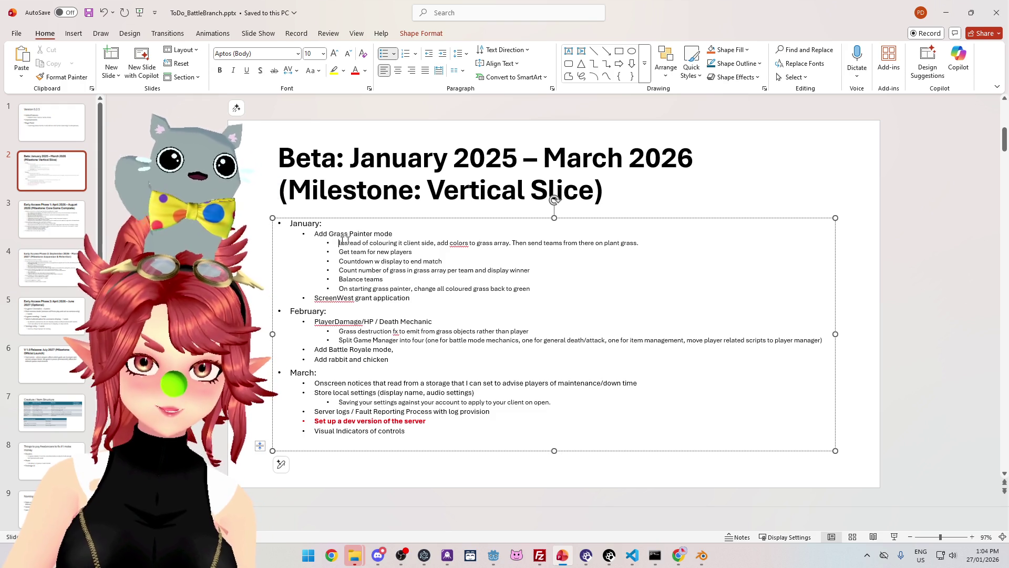
drag(650, 242, 408, 242)
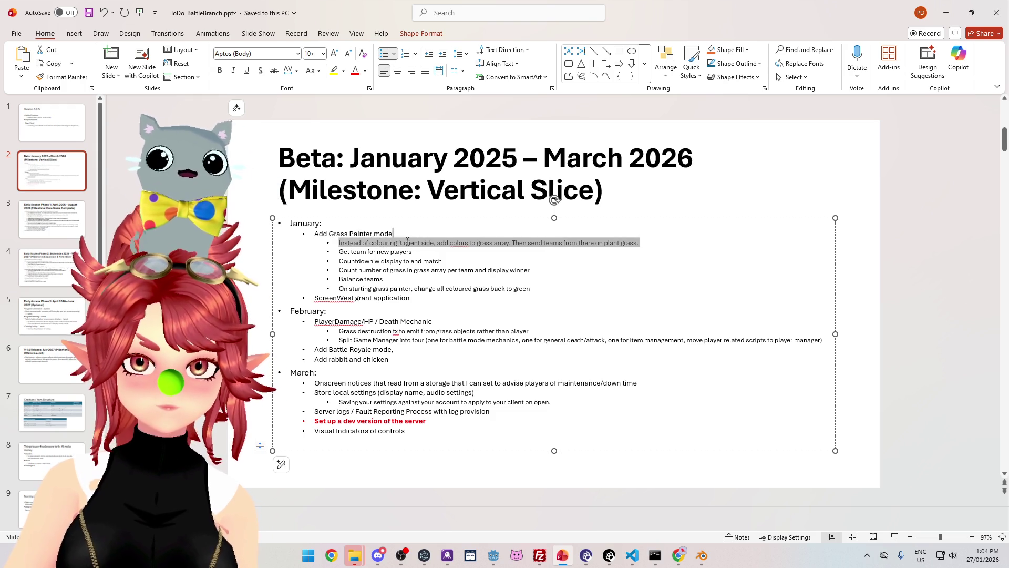
key(Delete)
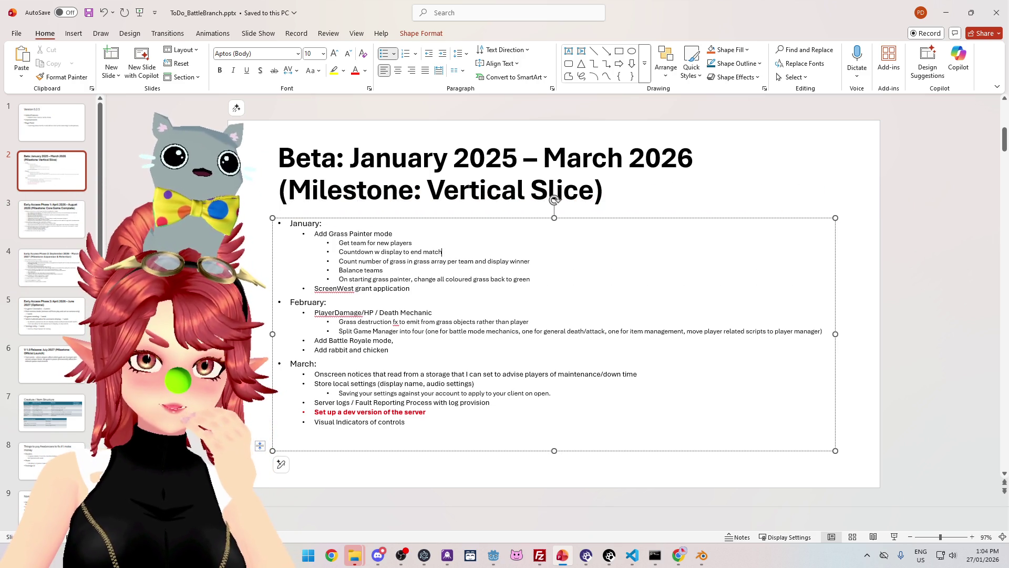
mouse_move(392, 251)
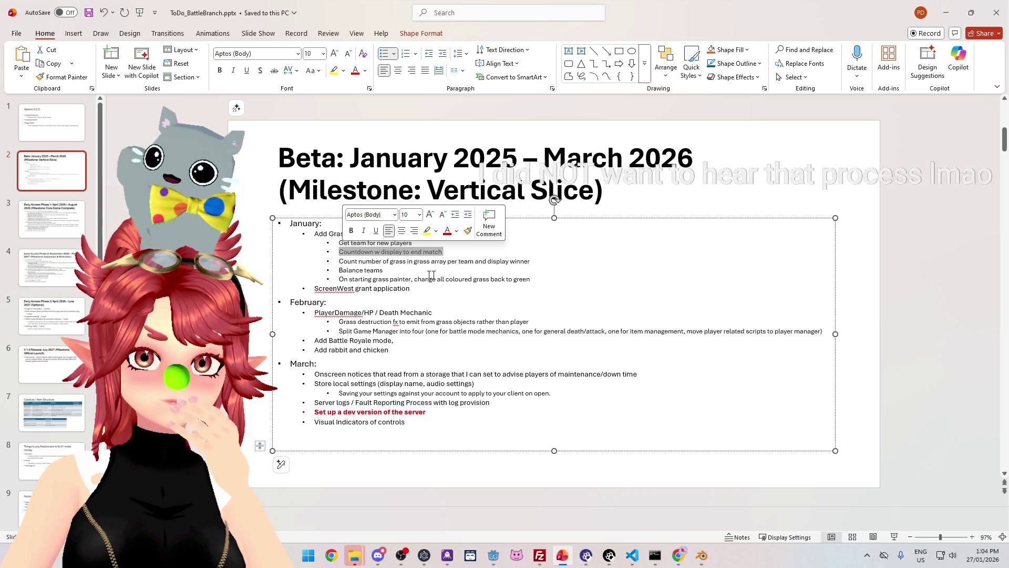
click(405, 269)
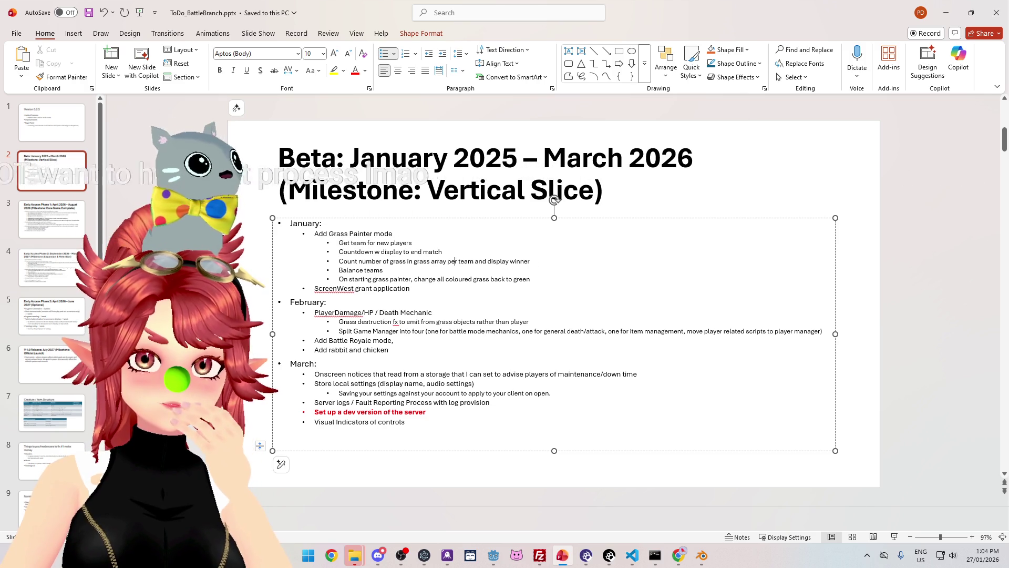
click(331, 263)
key(Delete)
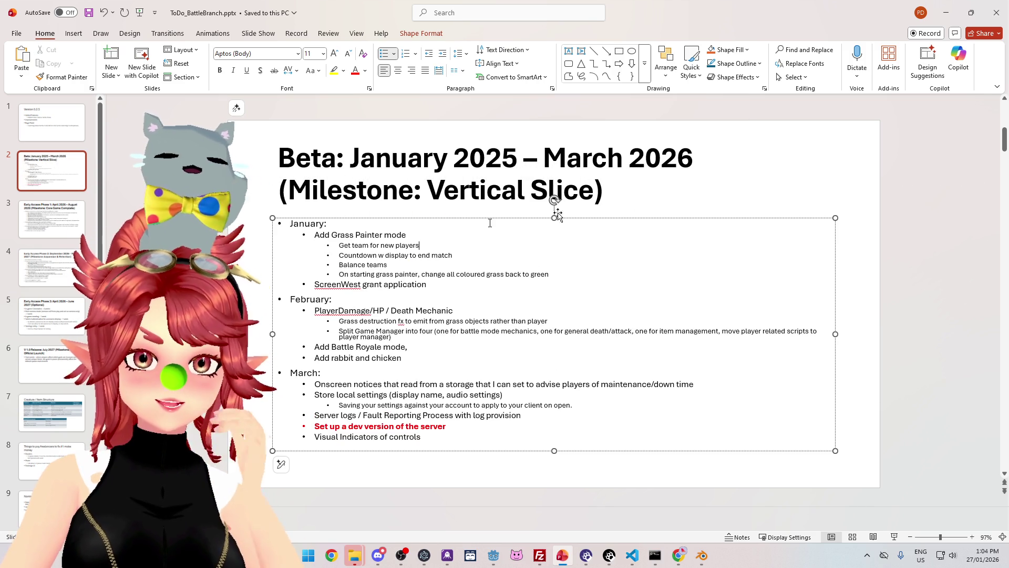
click(948, 16)
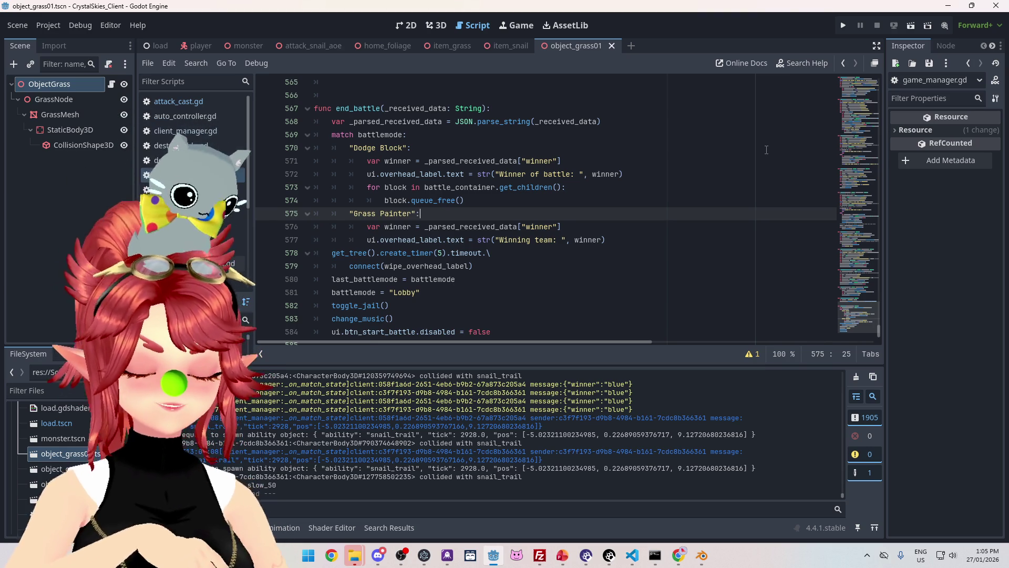
- Minimize Godot, VS Code and Warudo, then open the JOT artist folder in Commissioned Assets
click(949, 10)
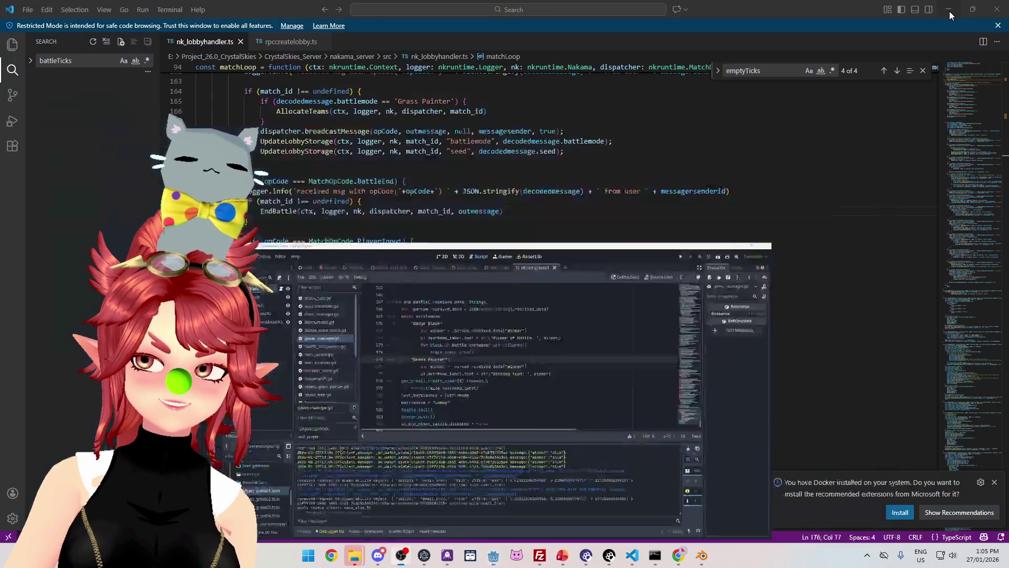
click(949, 10)
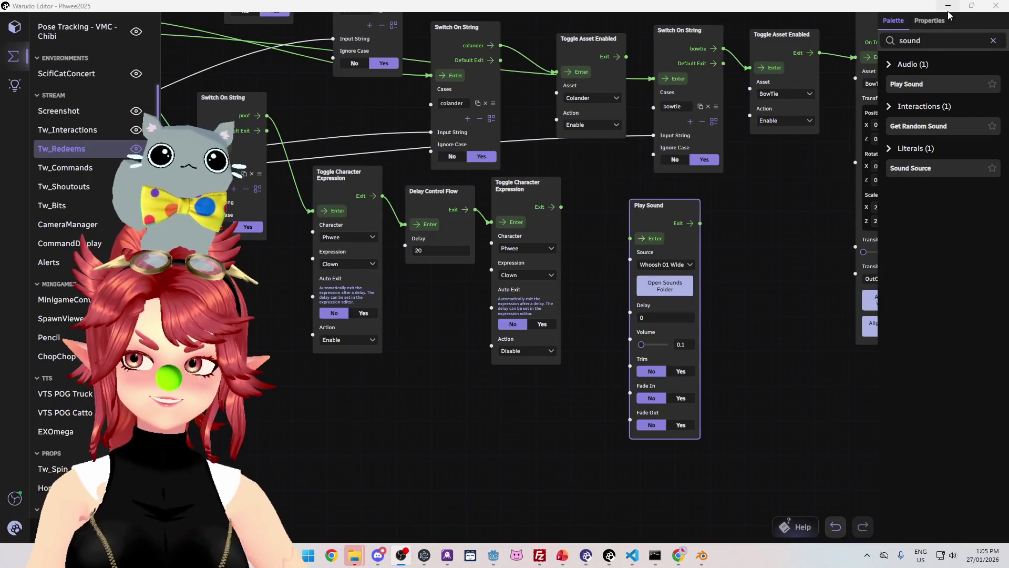
click(948, 11)
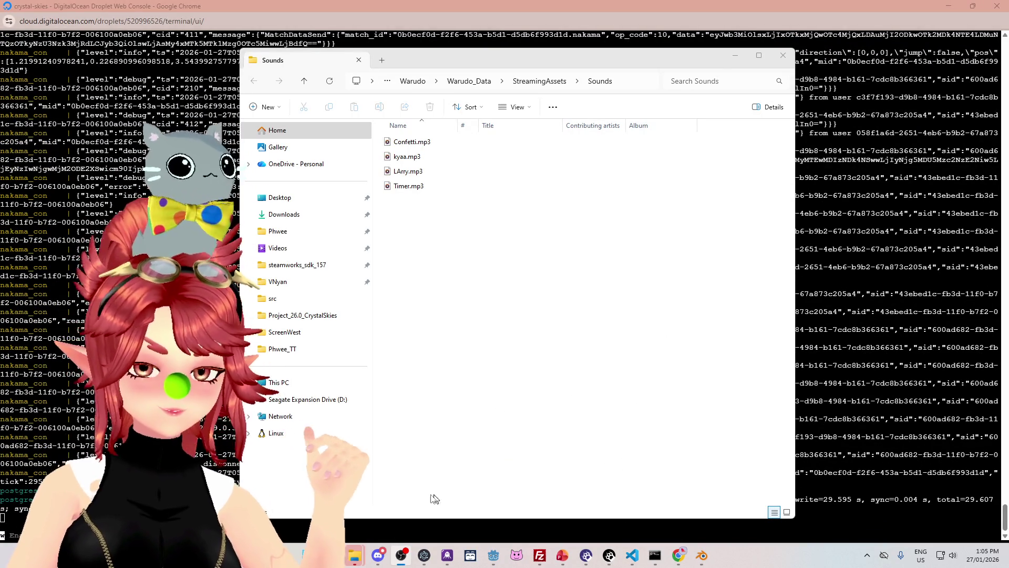
click(310, 231)
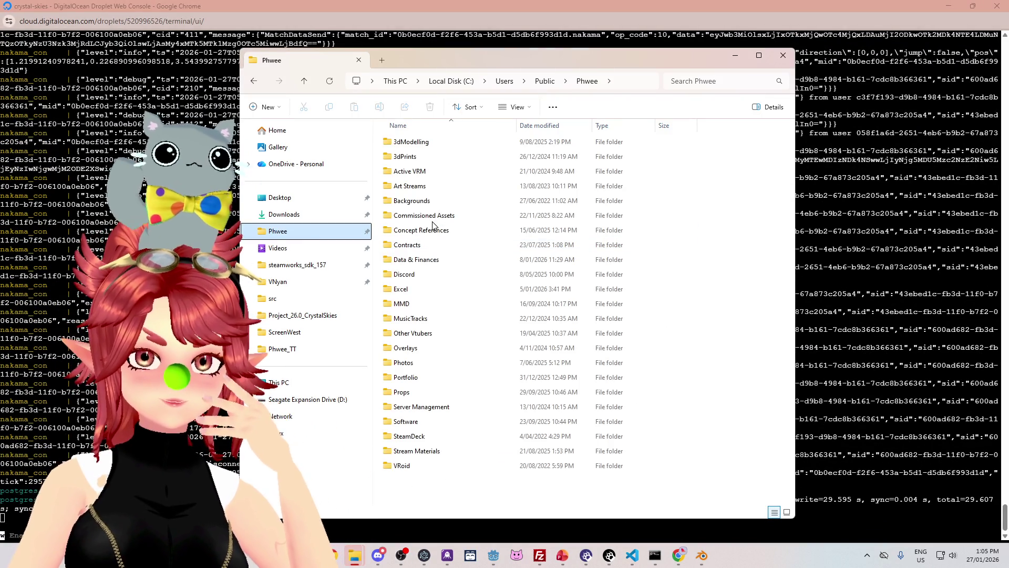
double_click(434, 217)
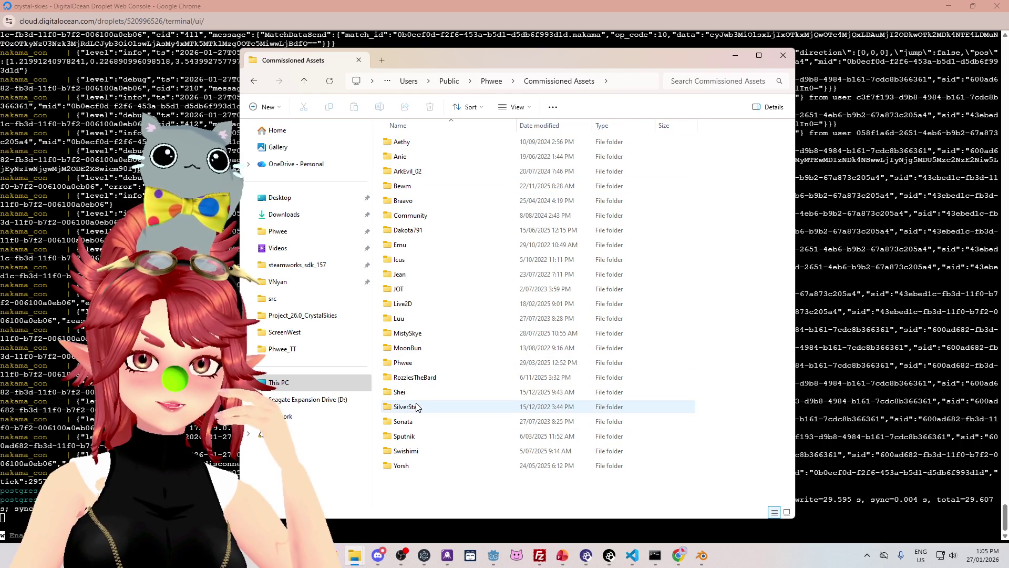
double_click(401, 288)
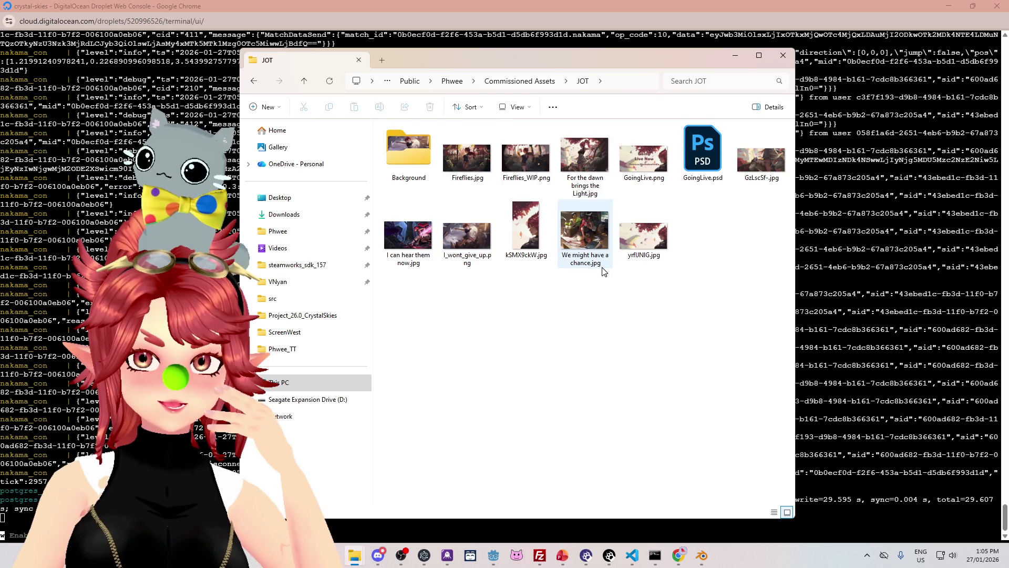
click(579, 165)
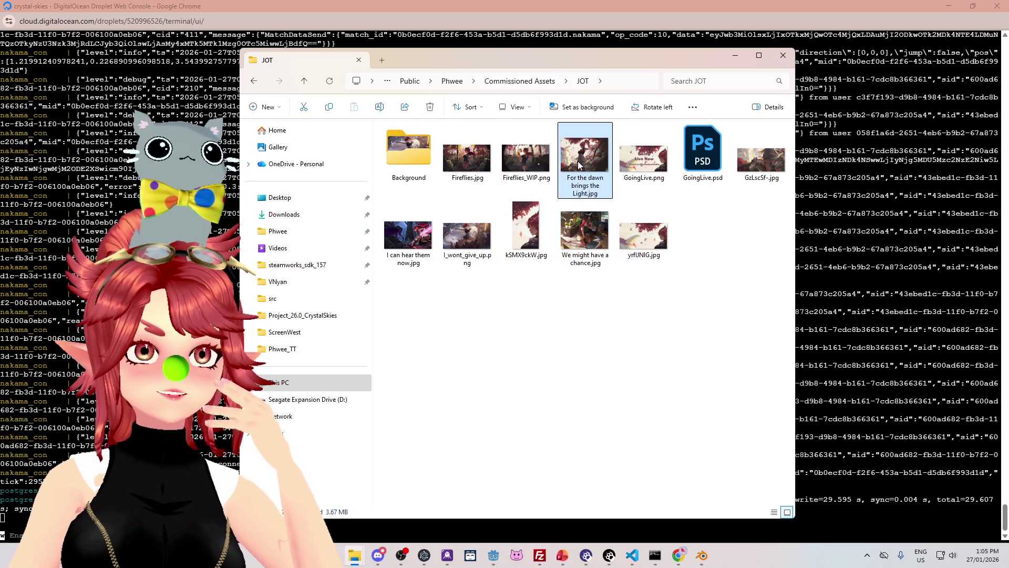
- View the 'For the dawn brings the Light' artwork maximized in Photos, then close it
double_click(579, 165)
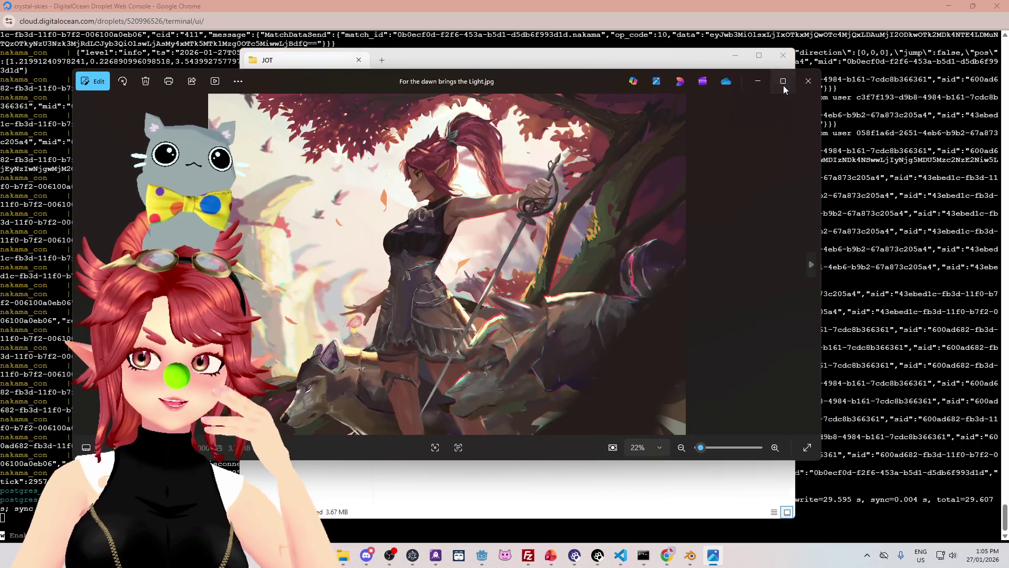
click(783, 81)
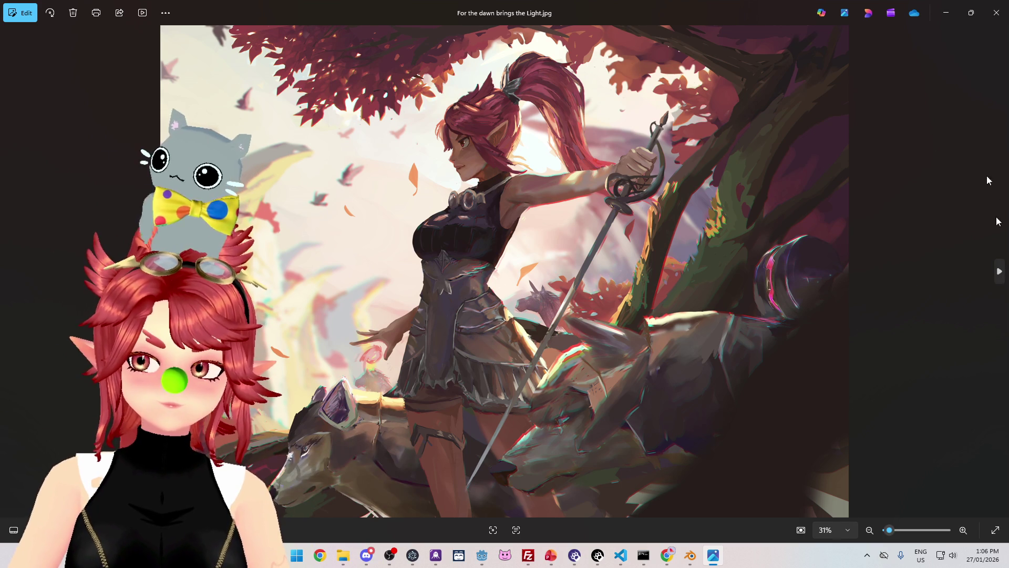
click(998, 13)
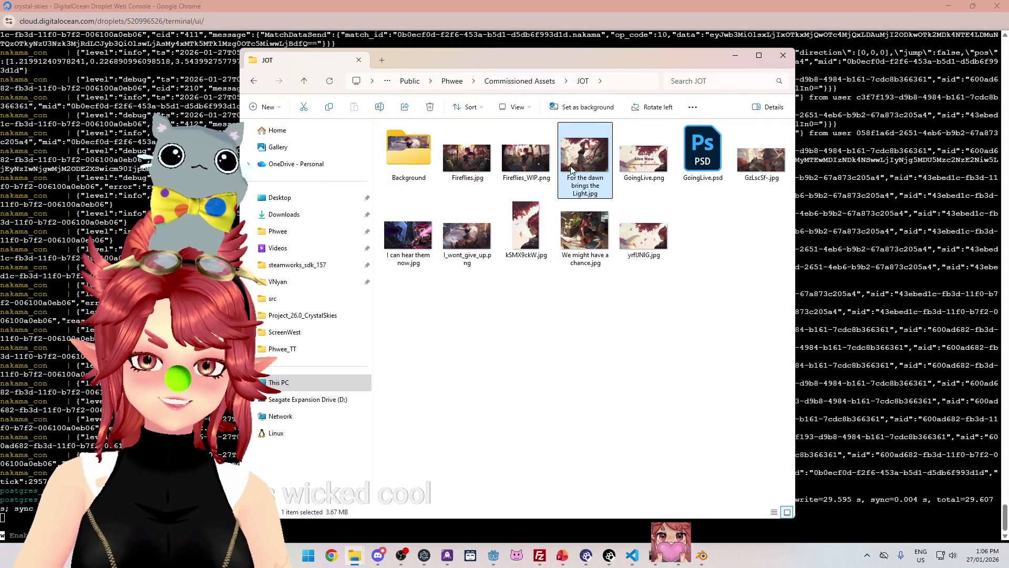
key(Return)
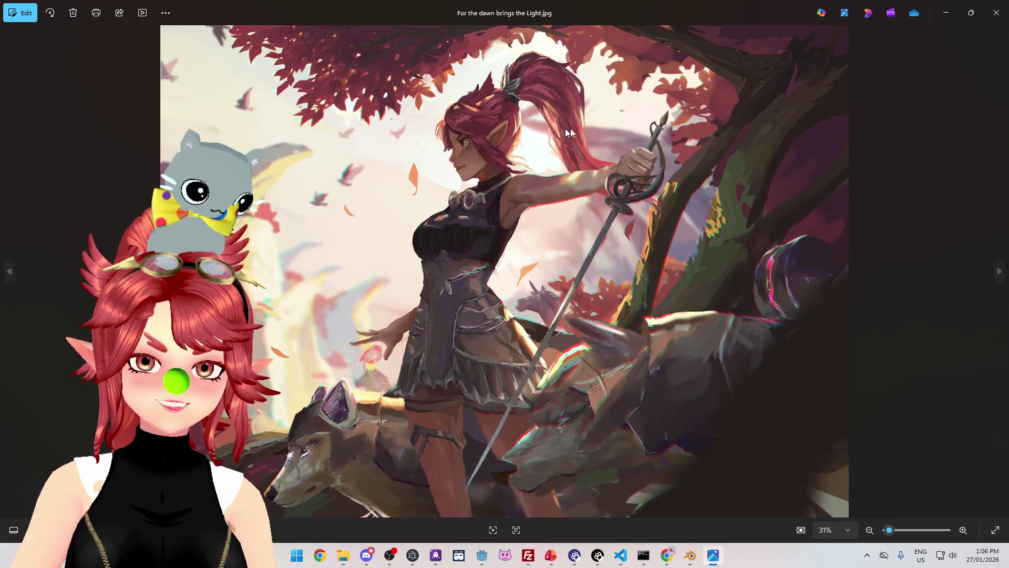
click(997, 13)
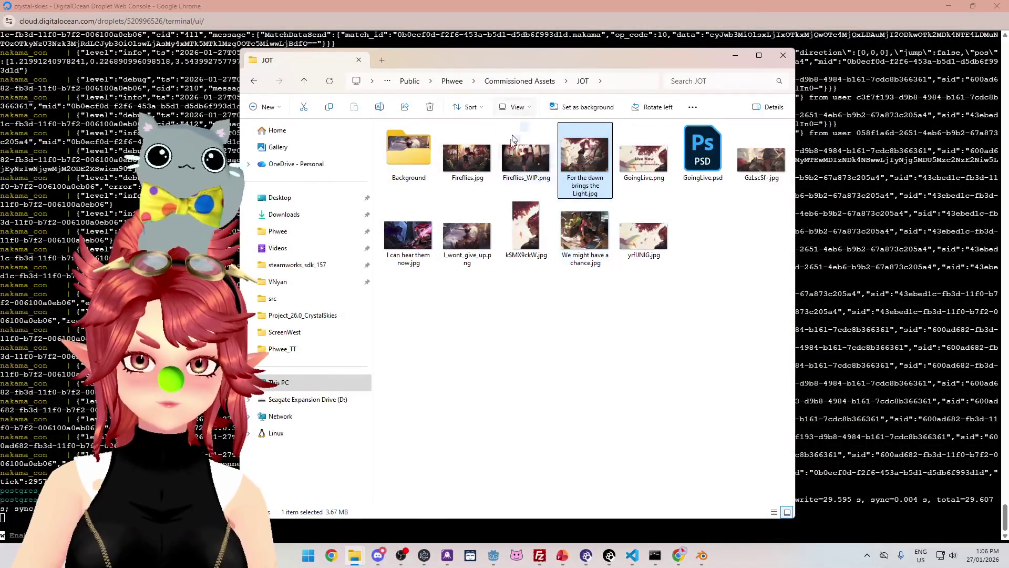
- Open We might have a chance.jpg in Photos, look it over, and close it
click(587, 237)
key(Return)
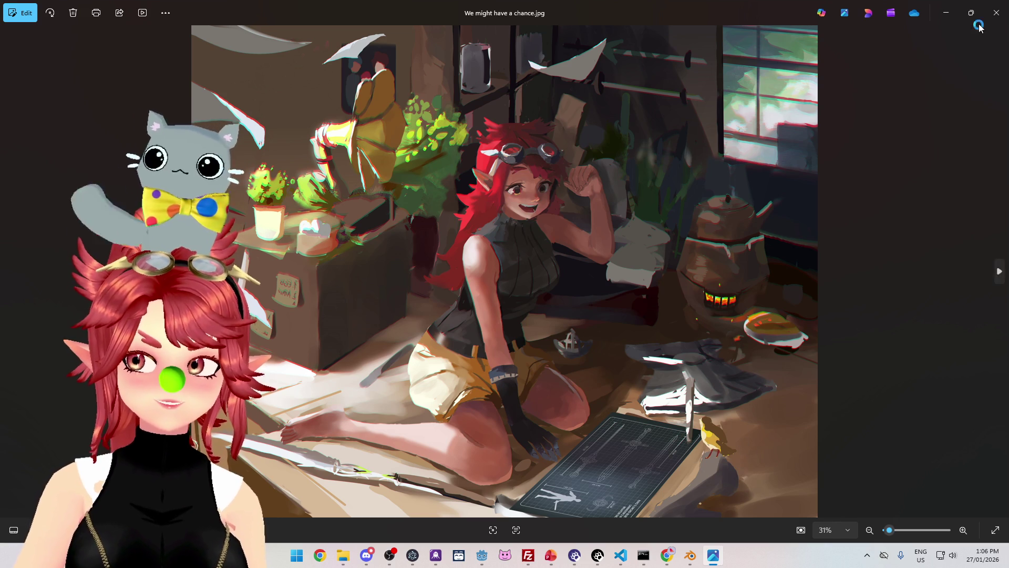
click(997, 13)
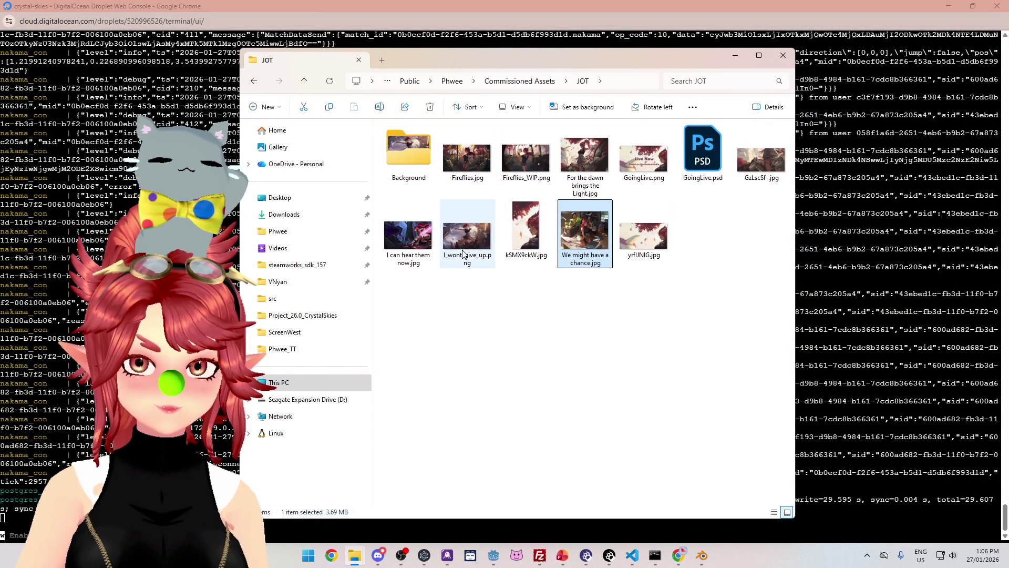
double_click(472, 235)
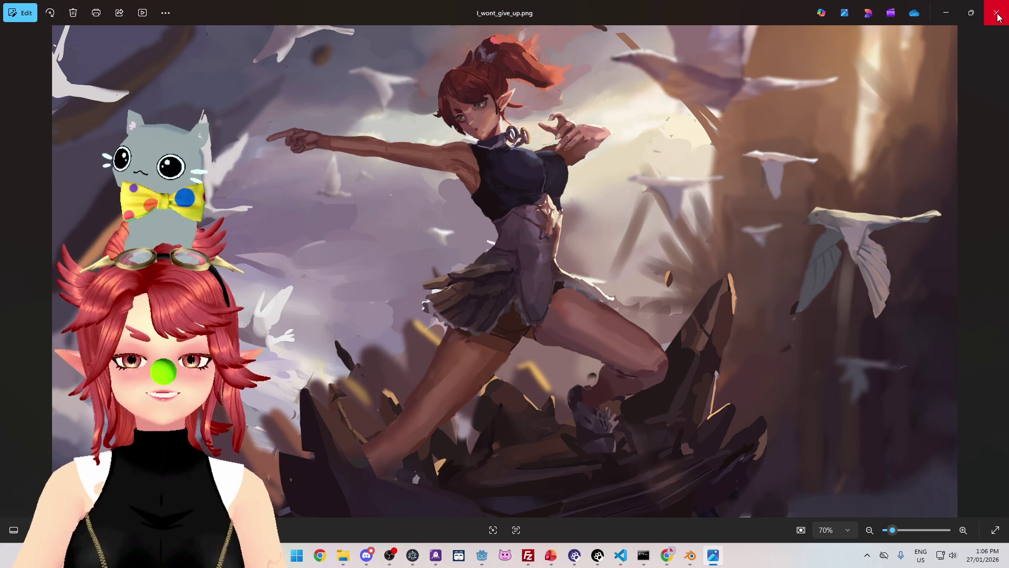
click(998, 16)
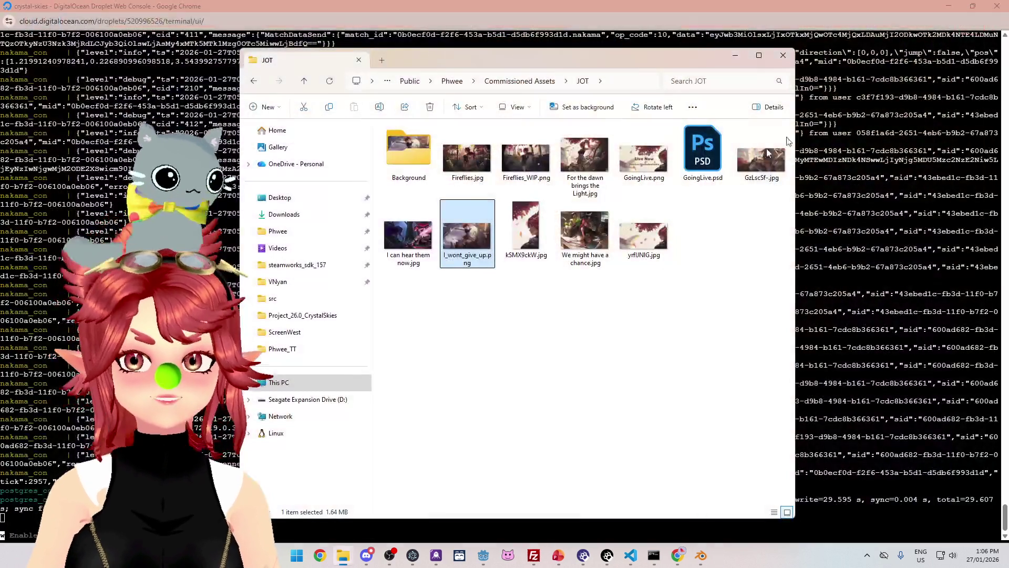
double_click(407, 256)
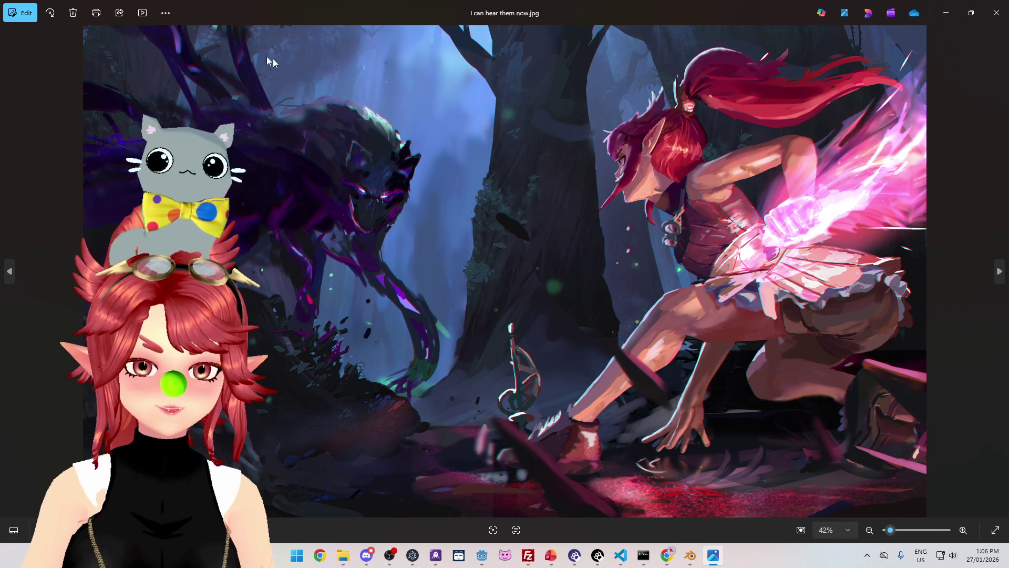
click(994, 14)
click(643, 156)
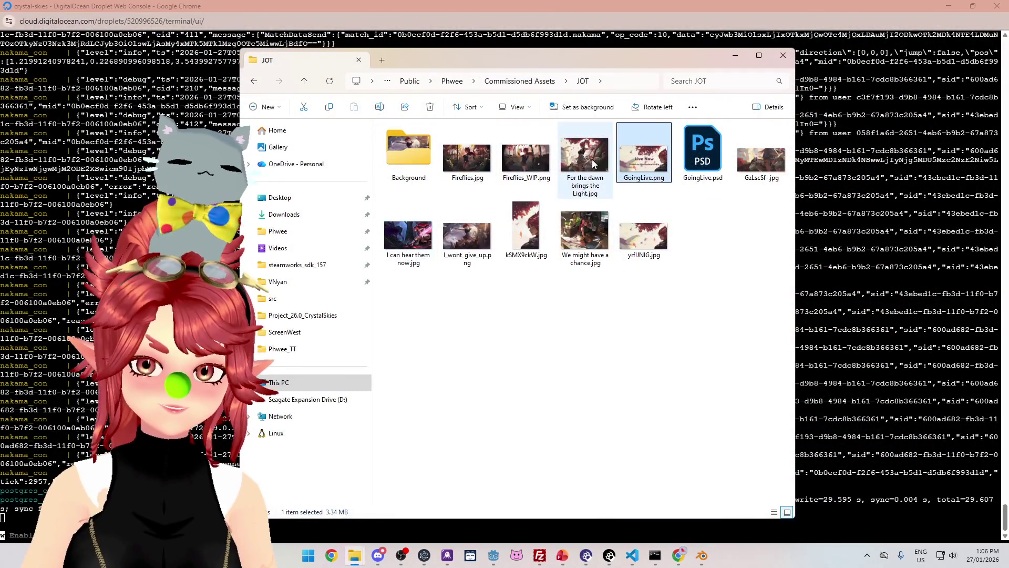
double_click(593, 164)
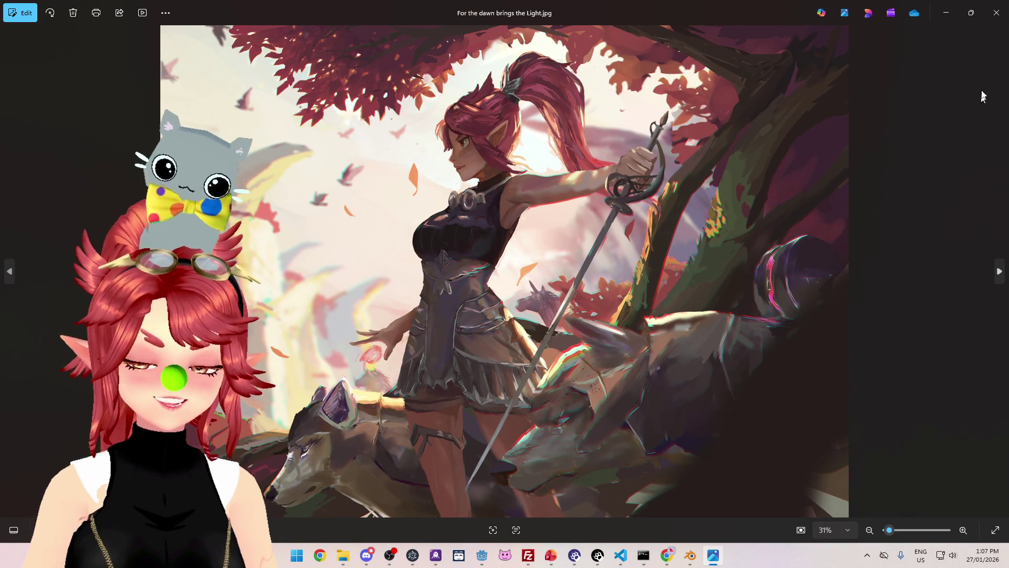
click(996, 13)
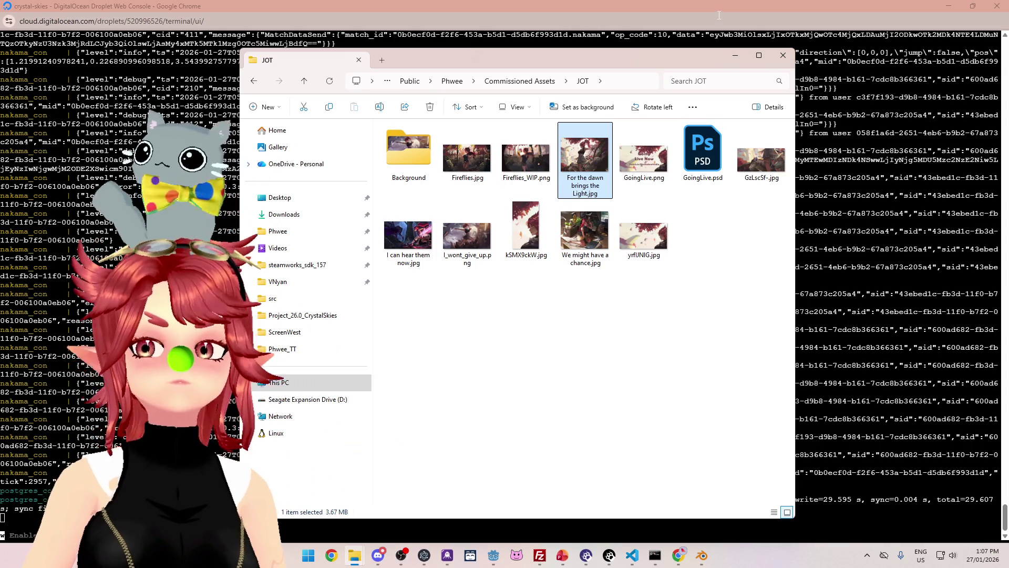
- Bring the Chrome droplet console showing the Nakama server logs in front of Explorer
click(727, 11)
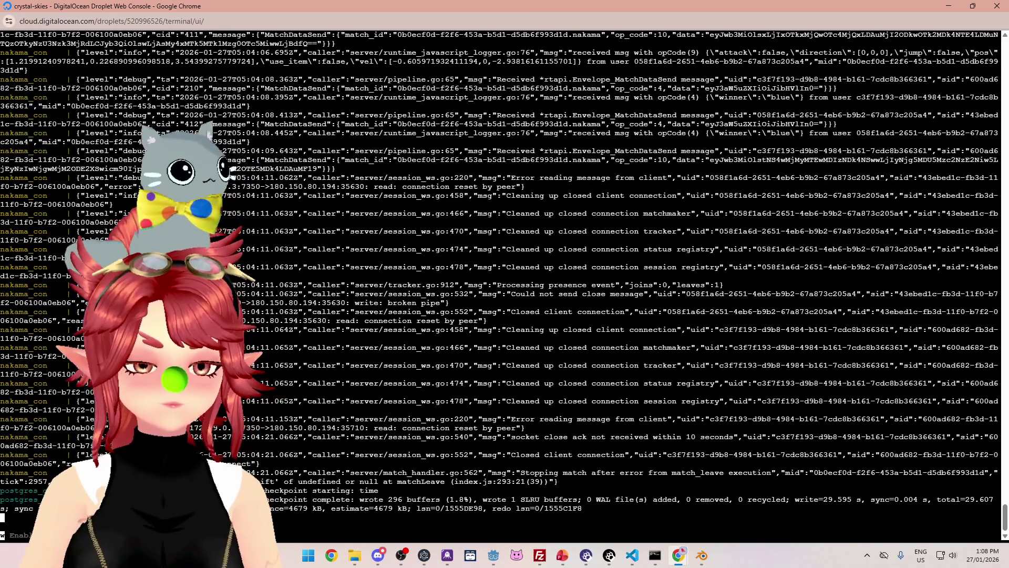
mouse_move(495, 557)
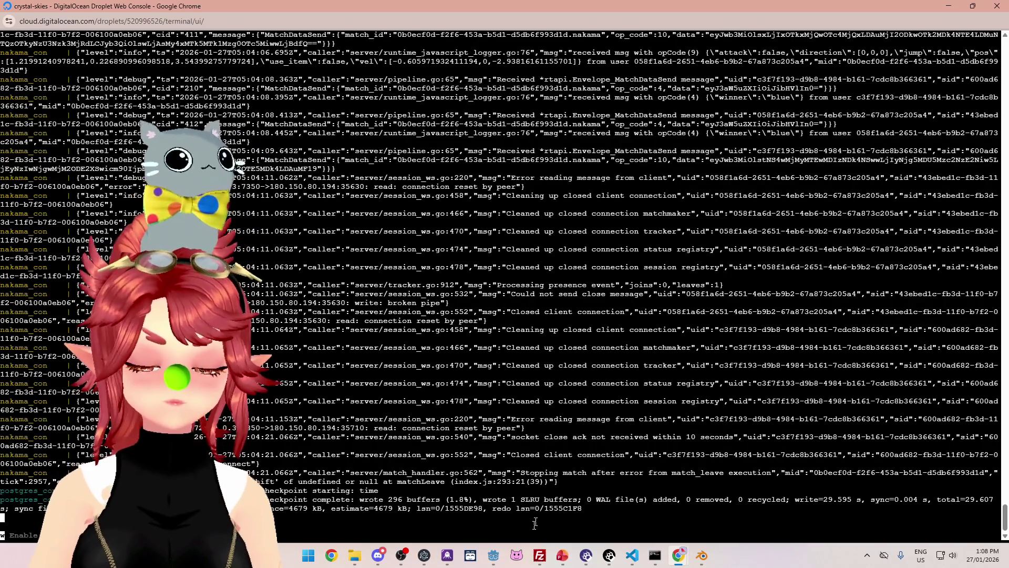
- In Godot, inspect lines 578–579 of end_battle's Grass Painter branch, then bring up the to-do slides
click(494, 499)
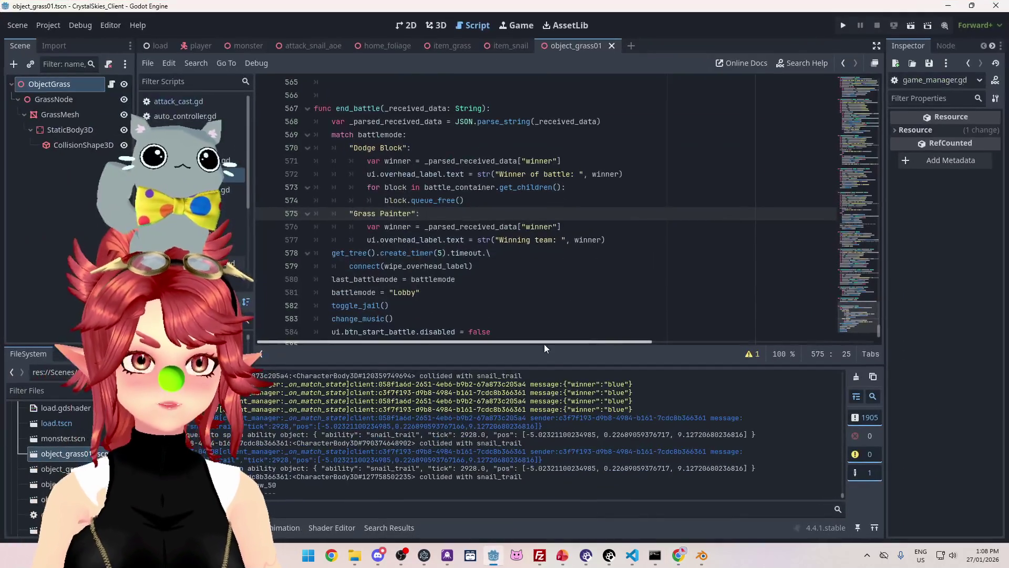
click(538, 264)
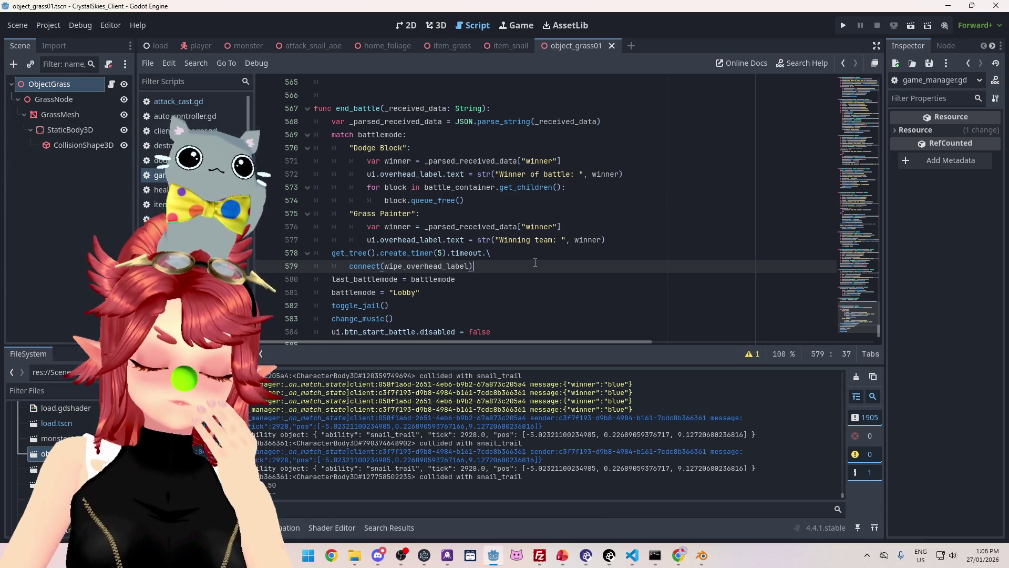
click(535, 253)
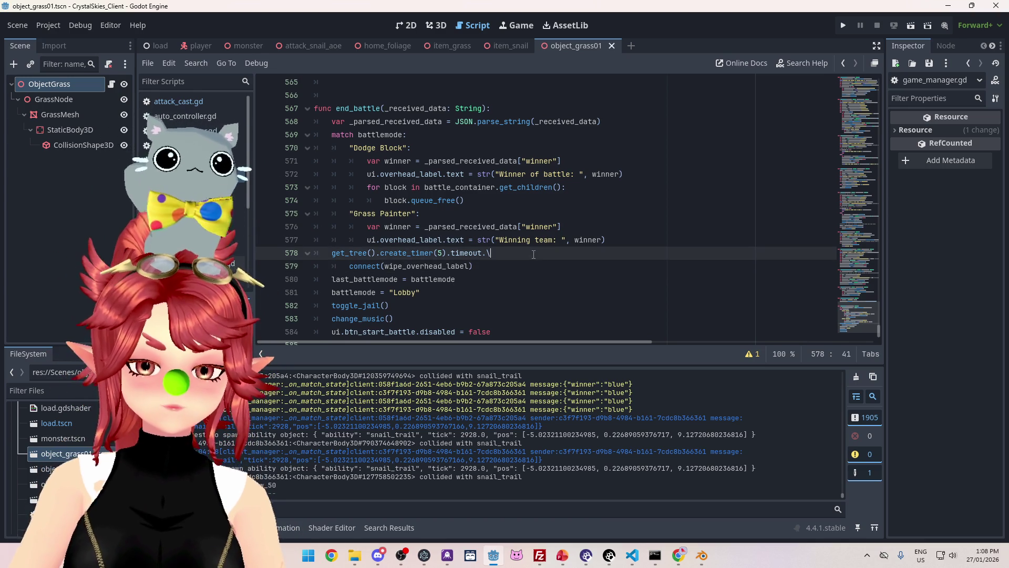
scroll(509, 301, down, 1)
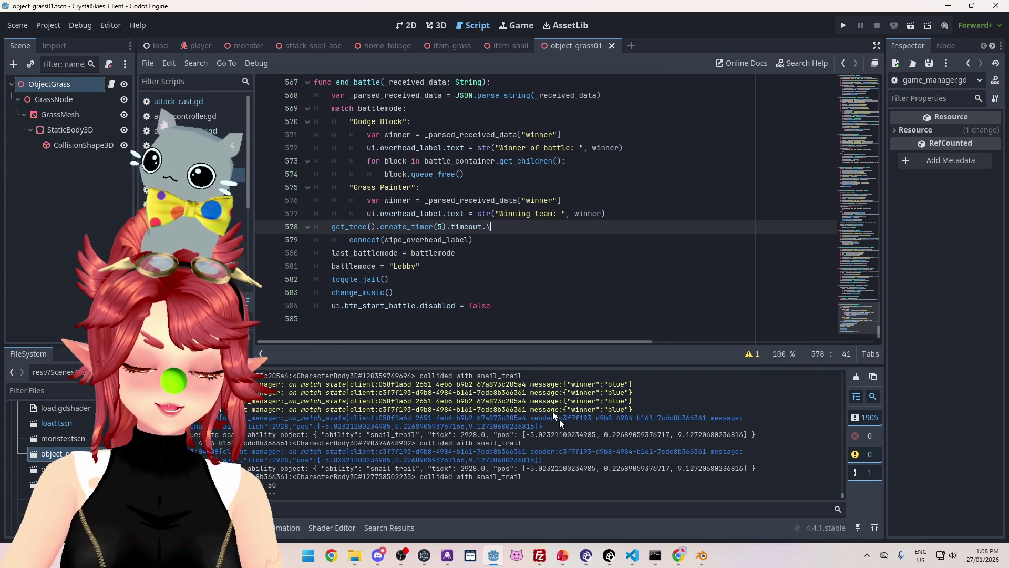
click(562, 555)
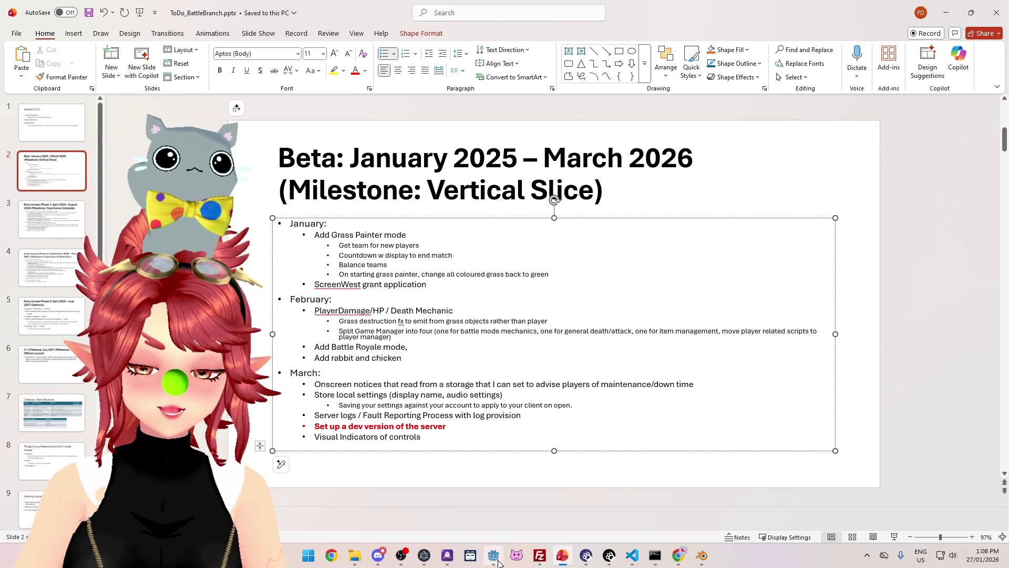
- Return to Godot, scroll the script to the top, then switch to nk_lobbyhandler.ts in VS Code
mouse_move(498, 563)
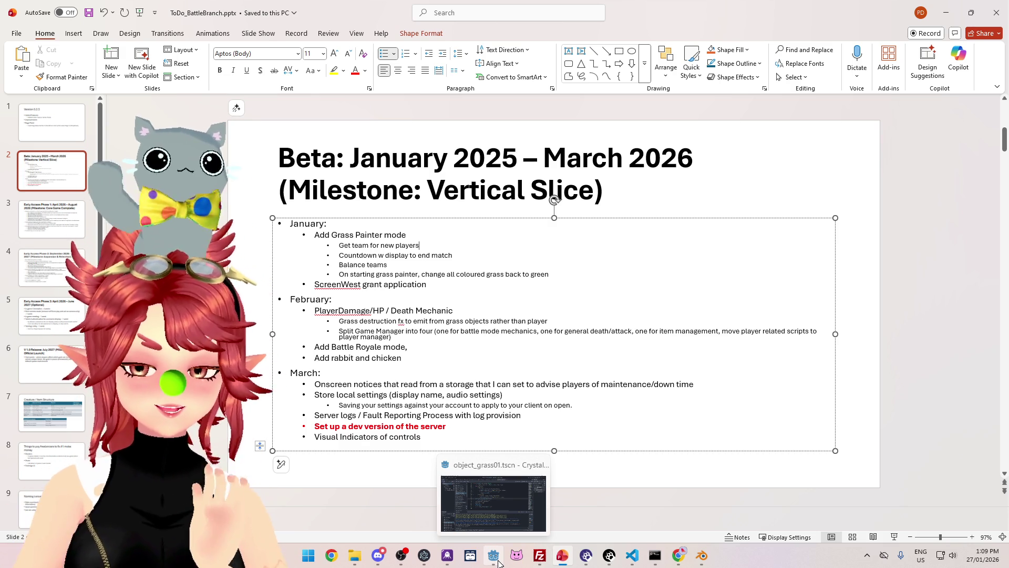
click(498, 563)
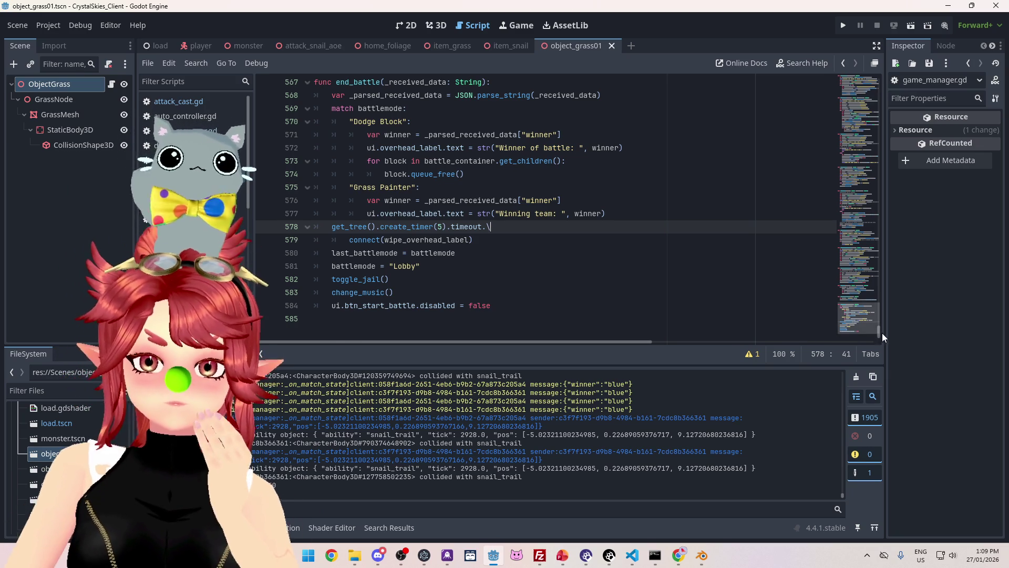
mouse_move(882, 333)
mouse_down()
mouse_move(889, 92)
mouse_move(889, 112)
mouse_up()
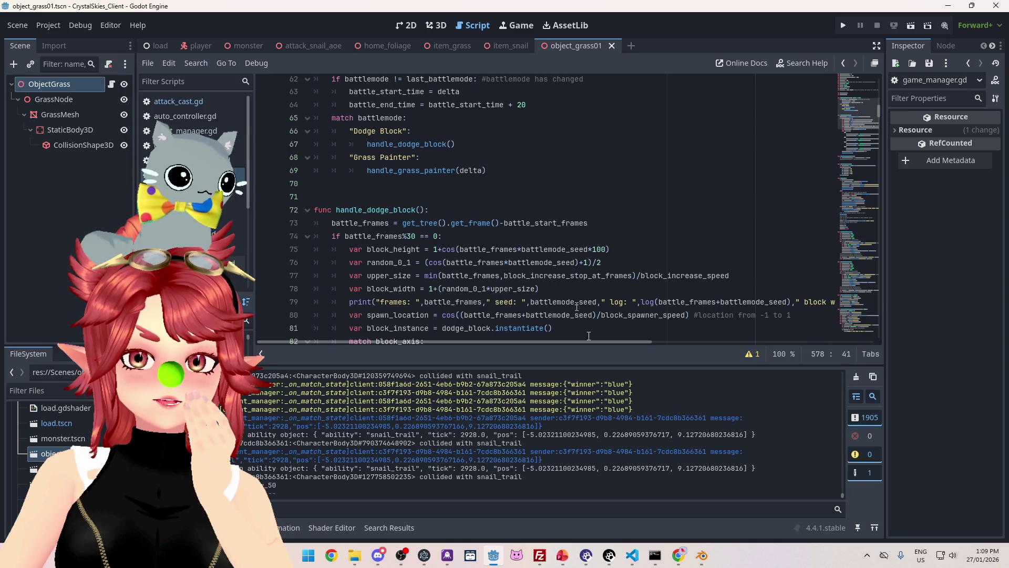
click(633, 555)
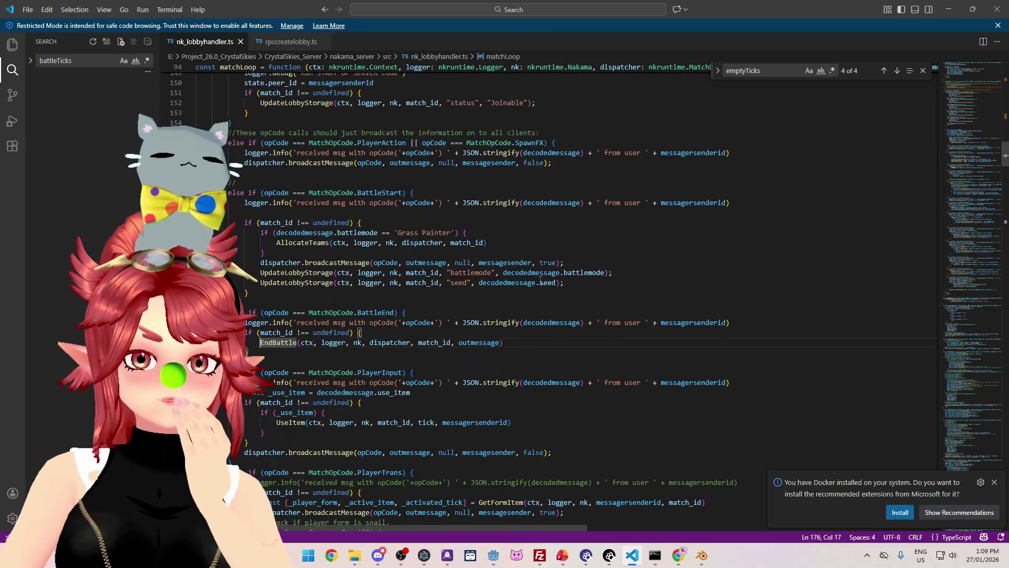
scroll(540, 280, up, 10)
scroll(851, 236, up, 9)
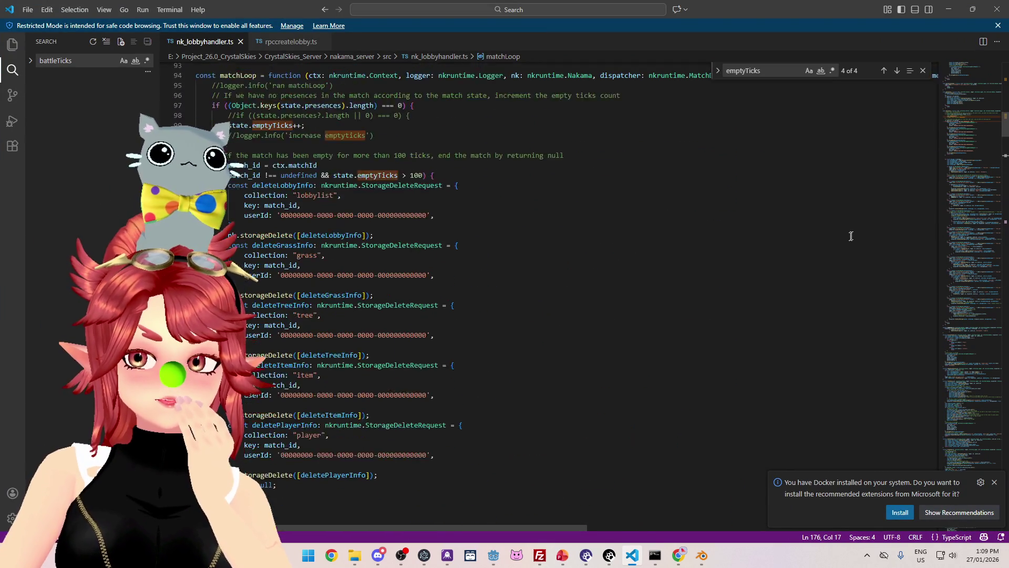
scroll(601, 234, up, 9)
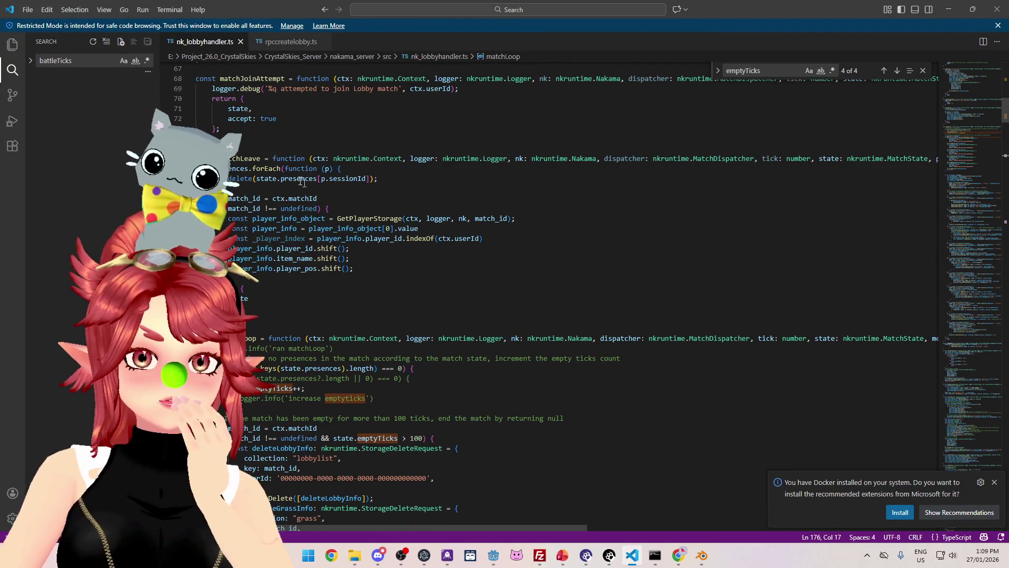
scroll(287, 208, up, 13)
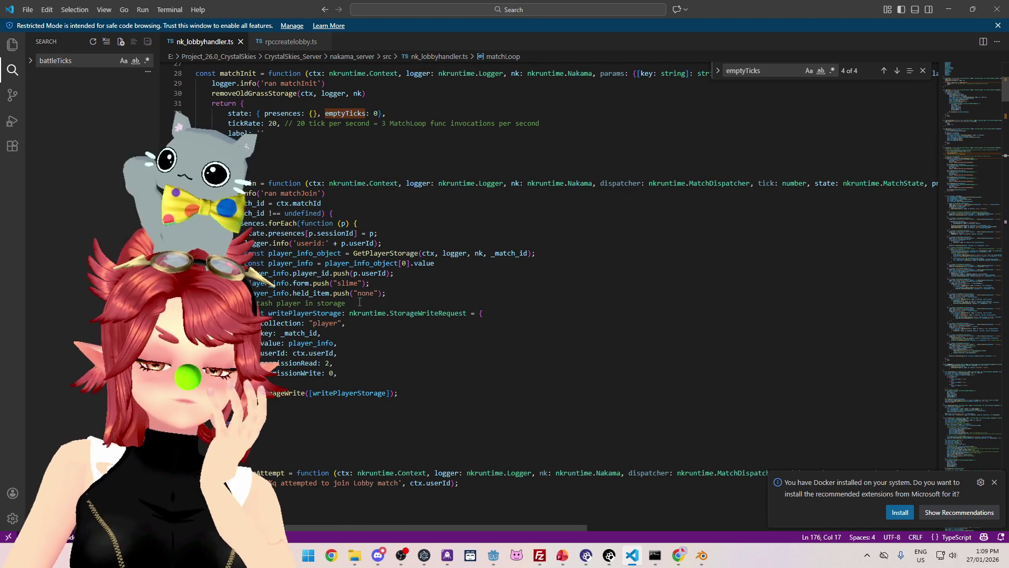
click(326, 283)
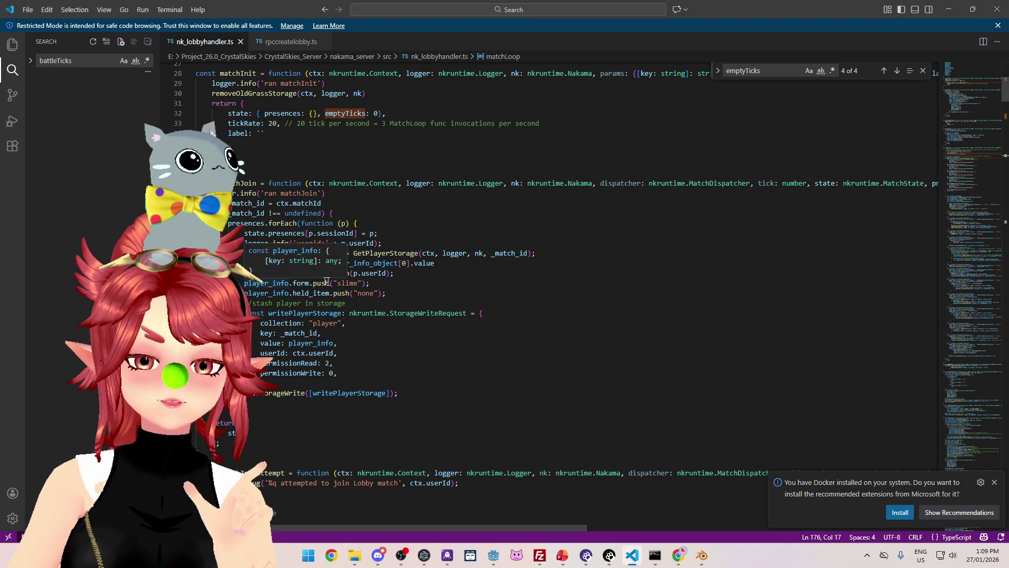
key(End)
key(Down)
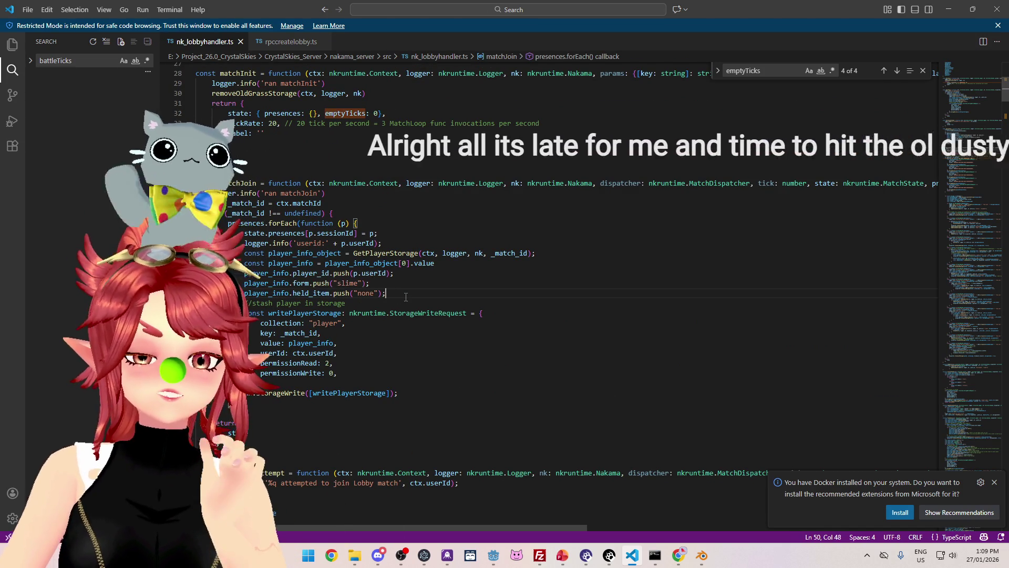
key(Up)
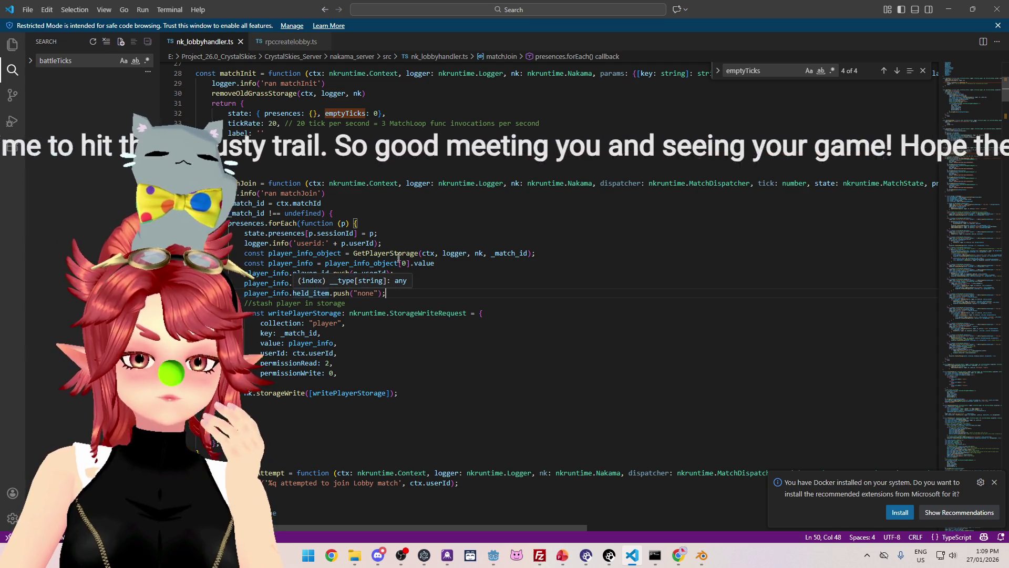
key(Down)
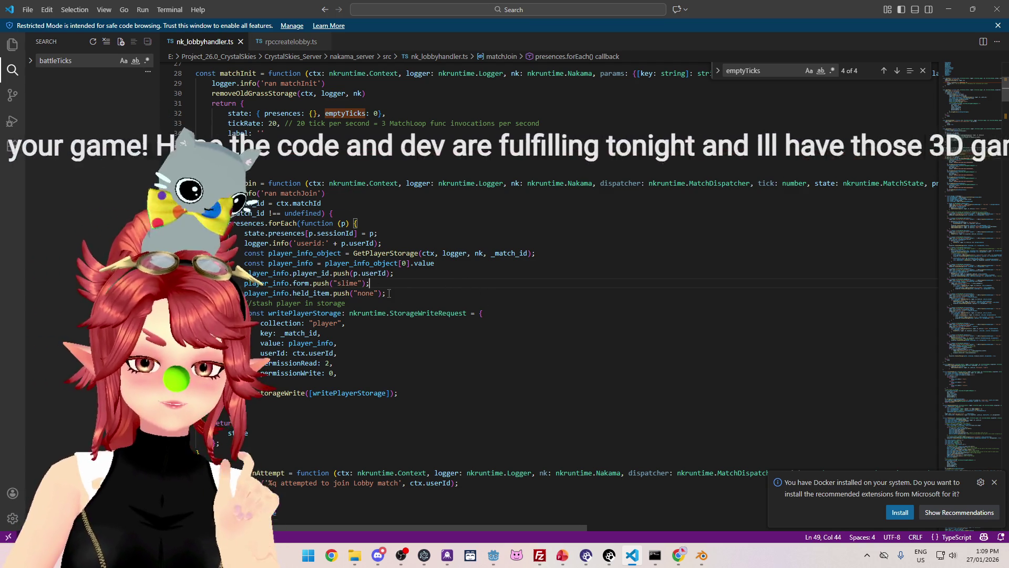